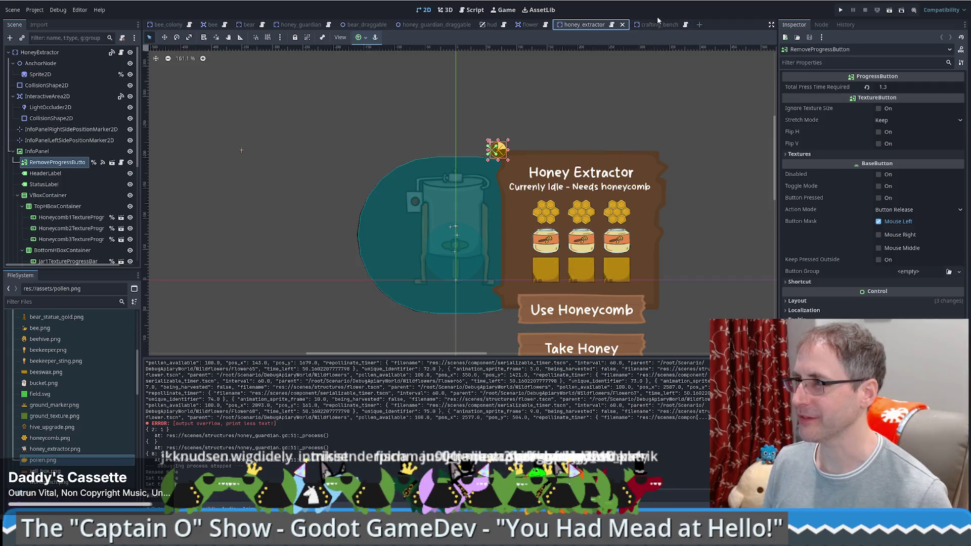
Step: Open the crafting_bench scene and inspect its CollisionShape2D node
{"action": "left_click", "coordinate": [658, 21]}
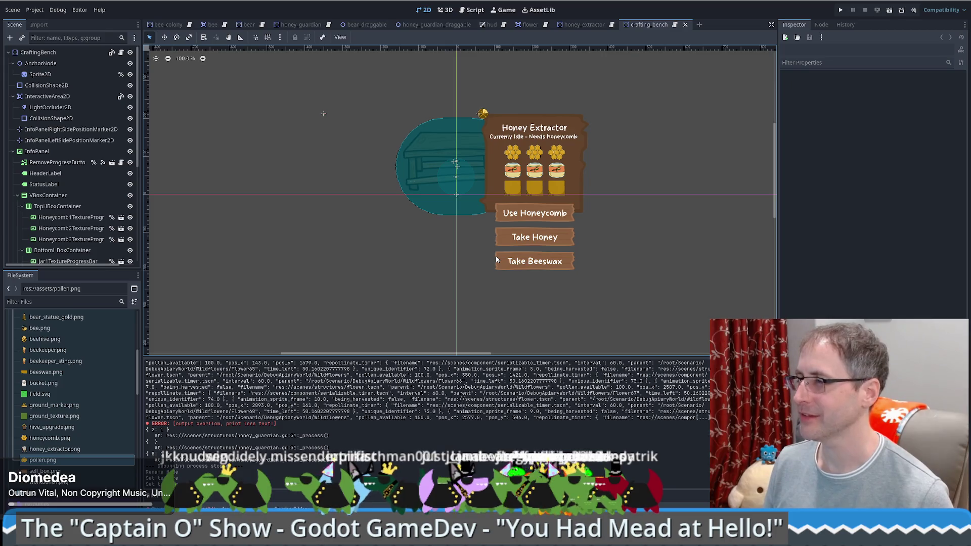
{"action": "scroll", "coordinate": [467, 196], "scroll_direction": "up", "scroll_amount": 1}
{"action": "scroll", "coordinate": [467, 192], "scroll_direction": "up", "scroll_amount": 1}
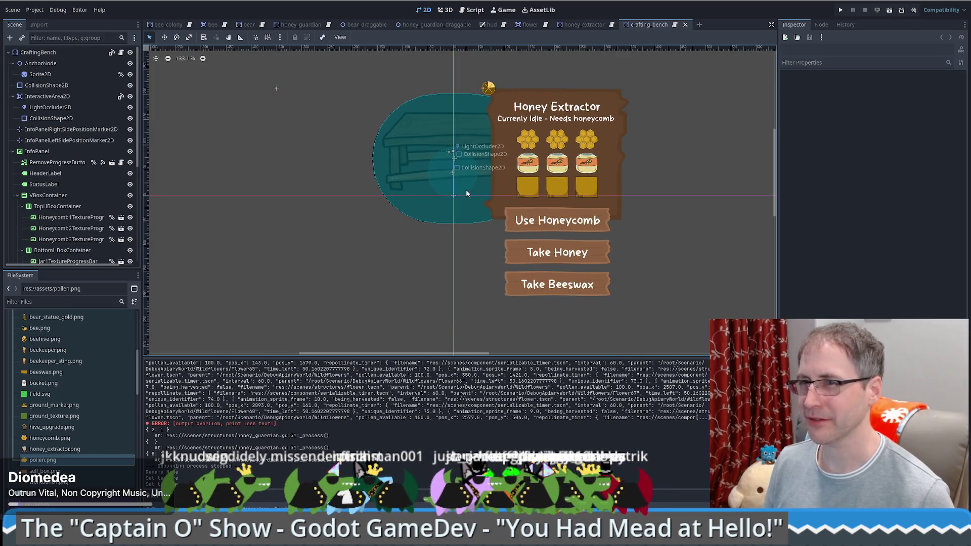
{"action": "scroll", "coordinate": [467, 189], "scroll_direction": "down", "scroll_amount": 2}
{"action": "left_click", "coordinate": [53, 108]}
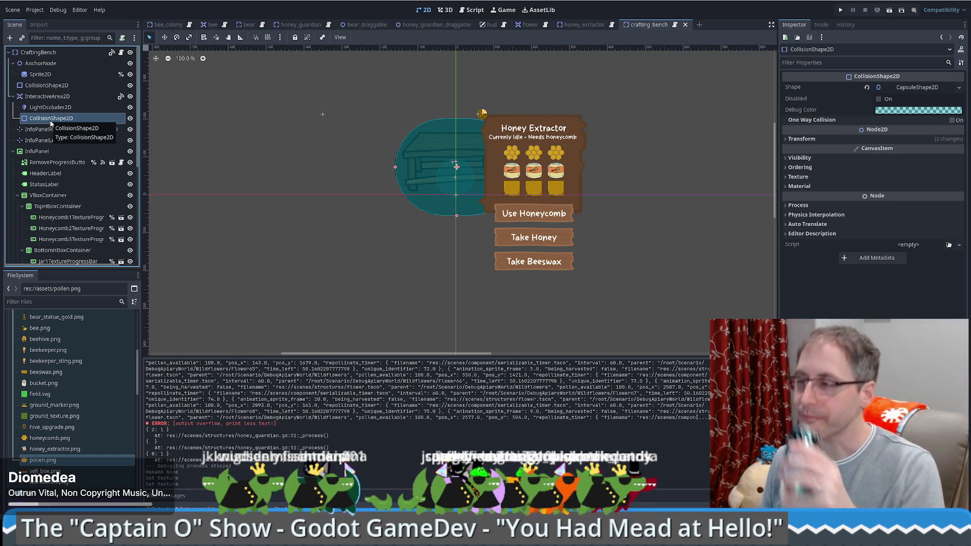
Step: Shift the InfoPanel slightly right beside the bench and collapse its children
{"action": "left_click", "coordinate": [52, 151]}
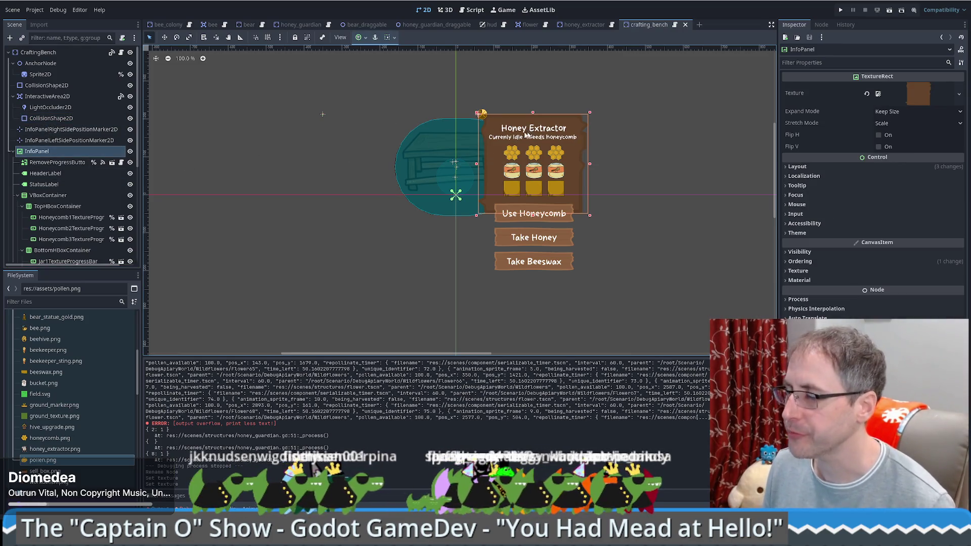
{"action": "left_click_drag", "start_coordinate": [482, 114], "coordinate": [494, 116]}
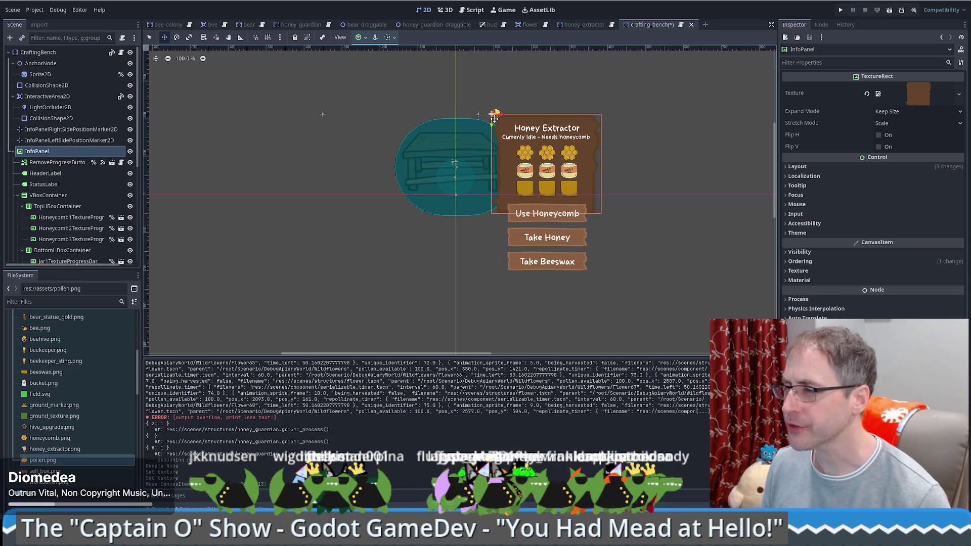
{"action": "left_click", "coordinate": [16, 151]}
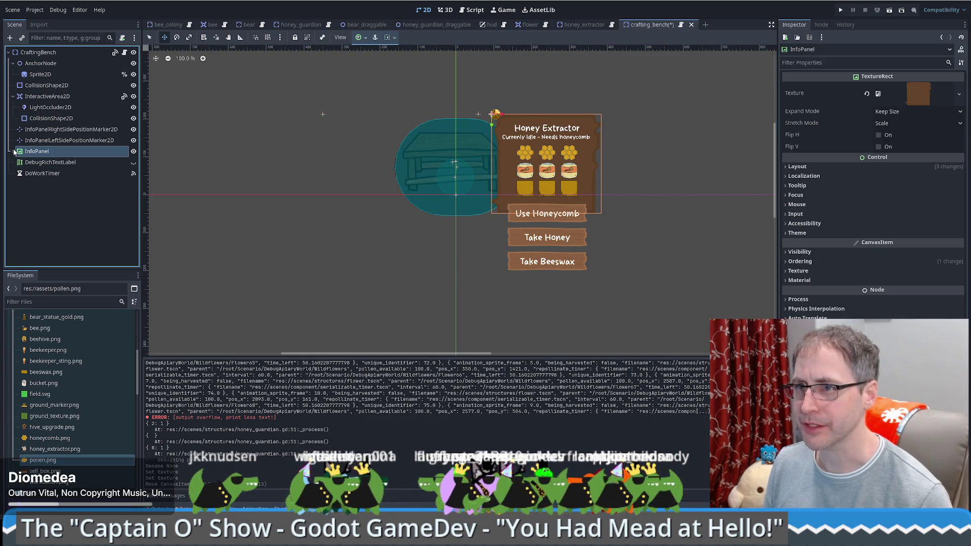
{"action": "left_click", "coordinate": [60, 139]}
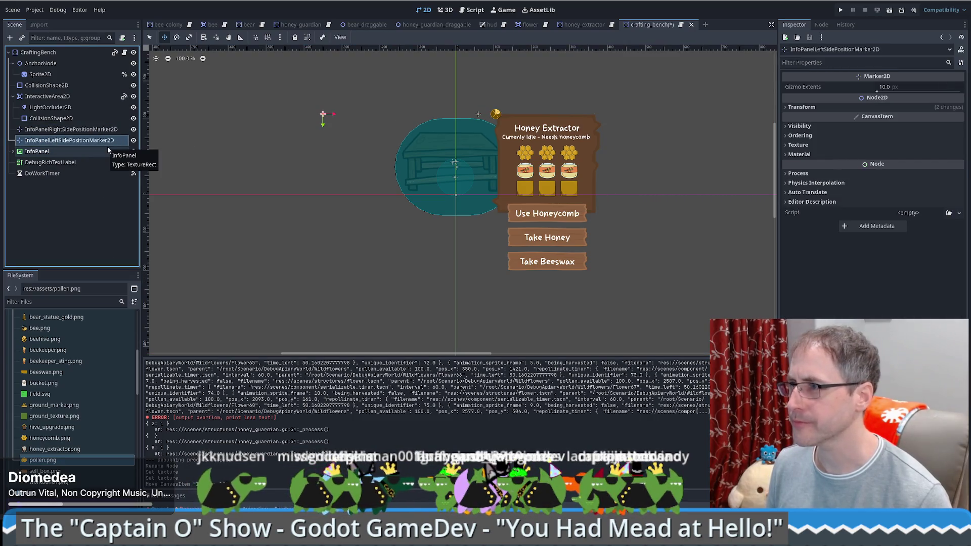
Step: Nudge the right side Marker2D right and the left side Marker2D left
{"action": "key", "text": "Up"}
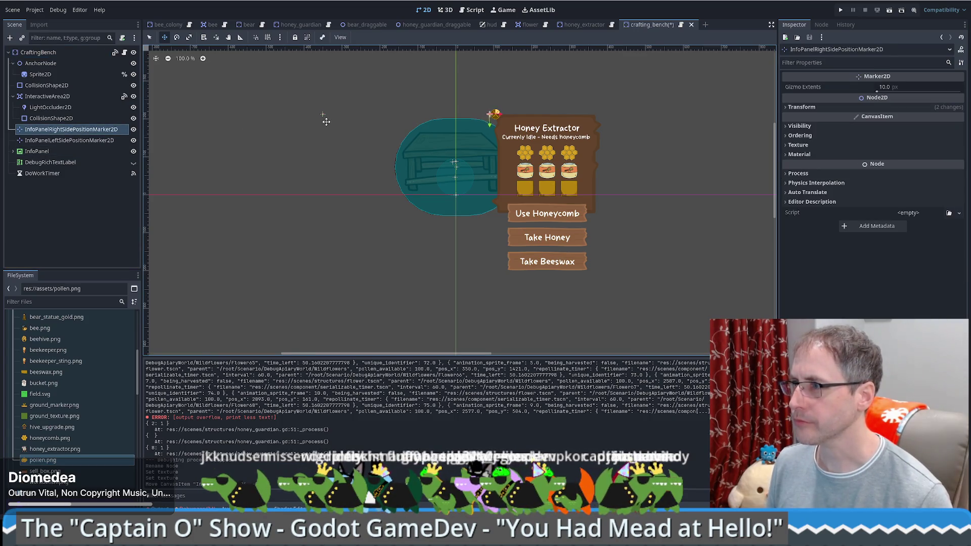
{"action": "key", "text": "Right"}
{"action": "key", "text": "Right"}
{"action": "key", "text": "Right"}
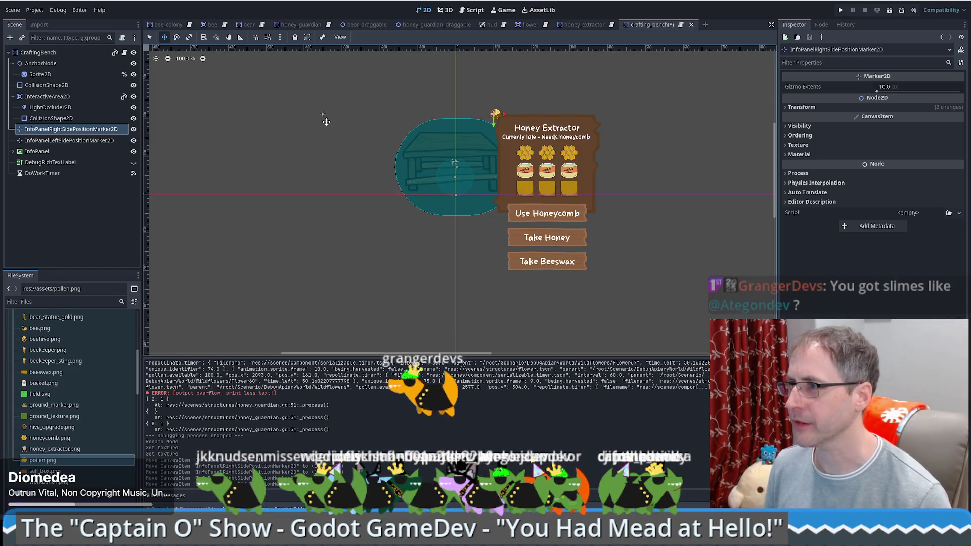
{"action": "left_click", "coordinate": [53, 141]}
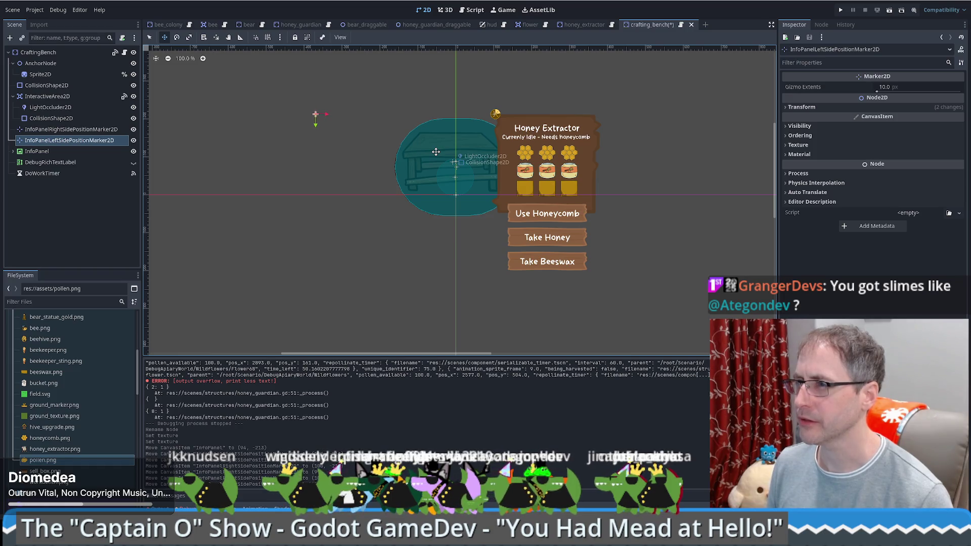
{"action": "key", "text": "Left"}
{"action": "key", "text": "Left"}
{"action": "key", "text": "Left"}
{"action": "key", "text": "Left"}
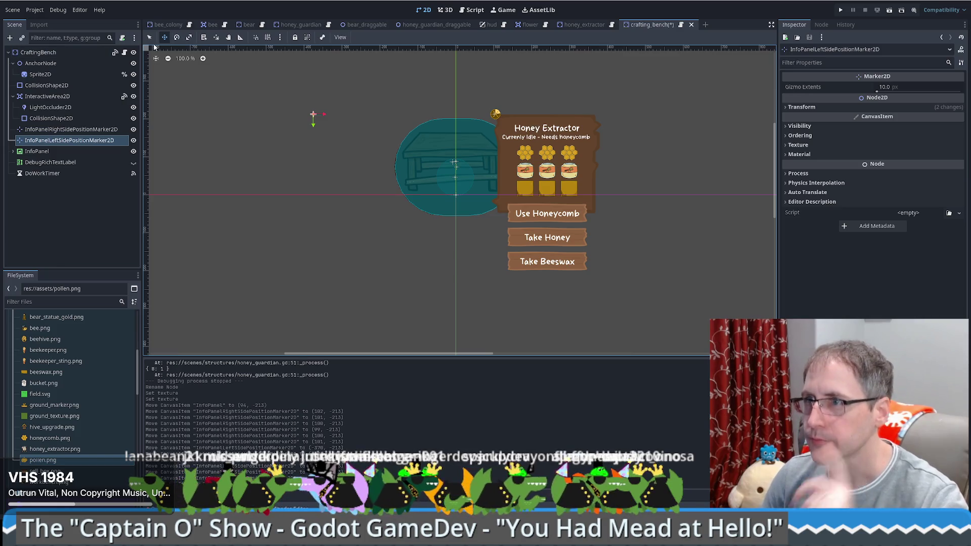
Step: Change the HeaderLabel text from Honey Extractor to Crafting Table
{"action": "left_click", "coordinate": [566, 129]}
{"action": "left_click", "coordinate": [879, 109]}
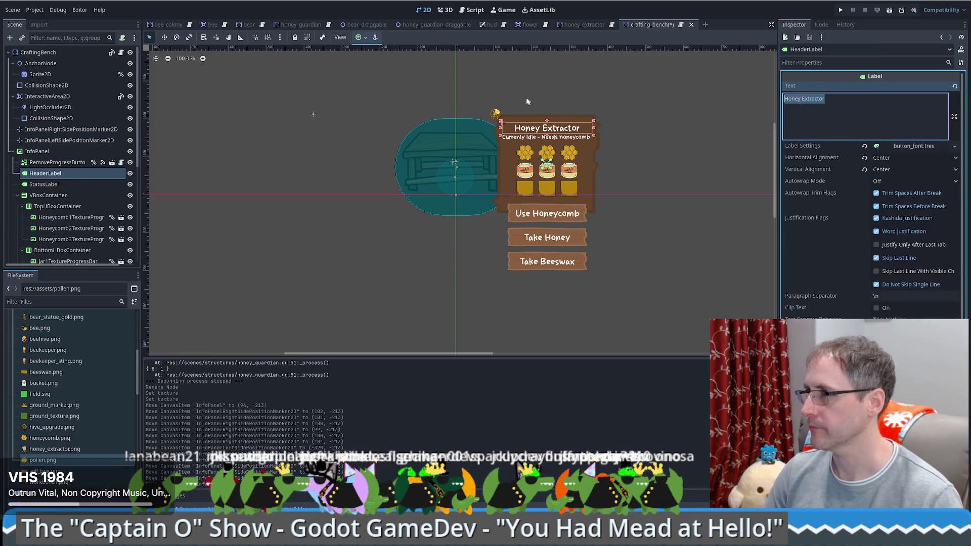
{"action": "key", "text": "ctrl+a"}
{"action": "type", "text": "Crafting Ben"}
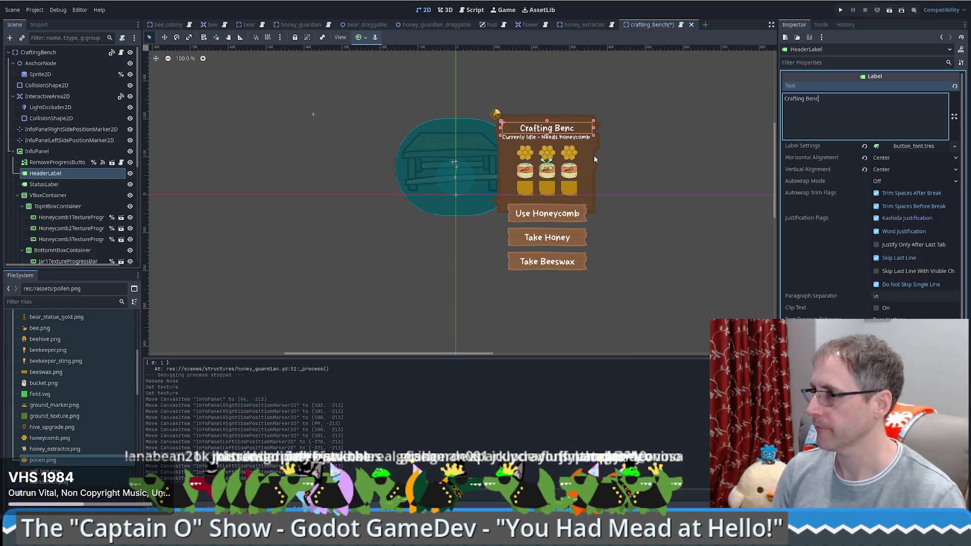
{"action": "type", "text": "c"}
{"action": "key", "text": "BackSpace"}
{"action": "key", "text": "BackSpace"}
{"action": "key", "text": "BackSpace"}
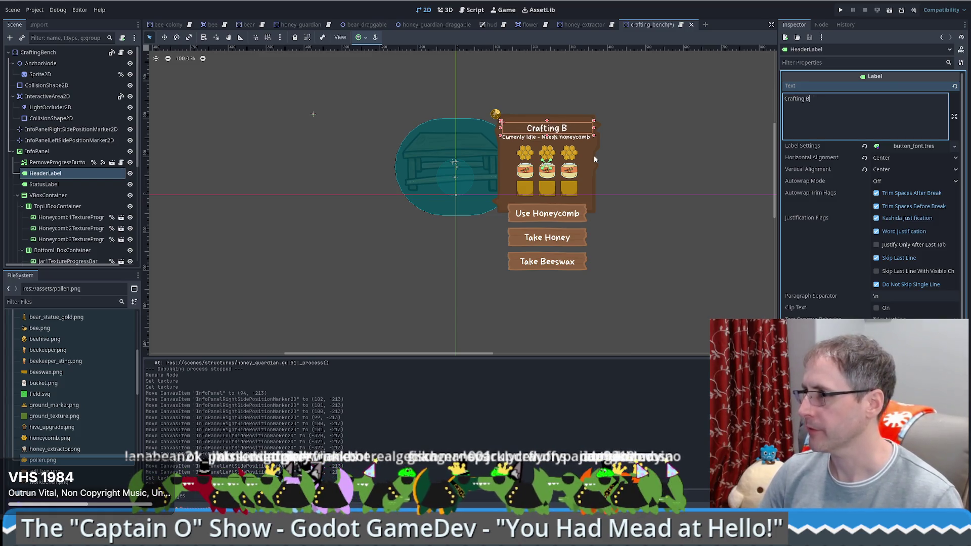
{"action": "key", "text": "BackSpace"}
{"action": "type", "text": "Table"}
{"action": "key", "text": "Return"}
{"action": "key", "text": "BackSpace"}
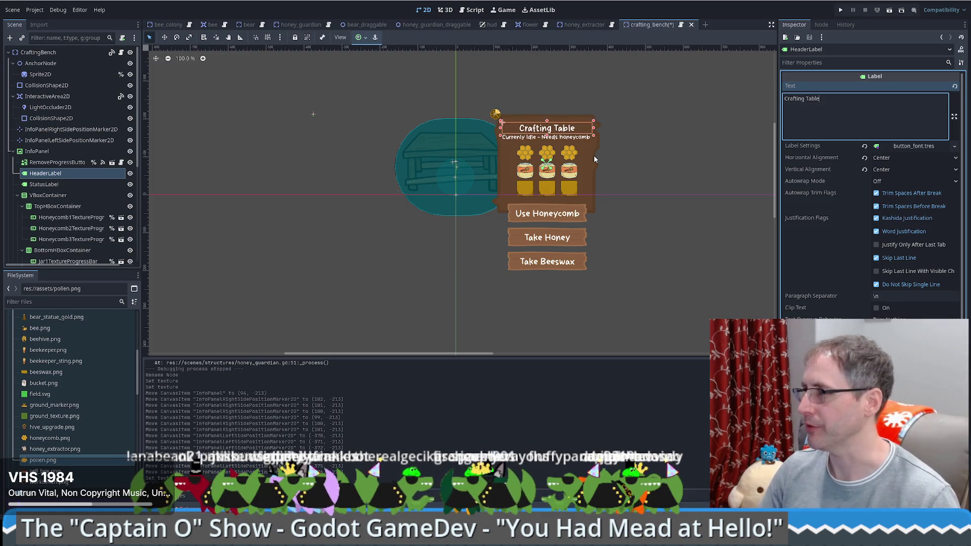
{"action": "left_click", "coordinate": [46, 52]}
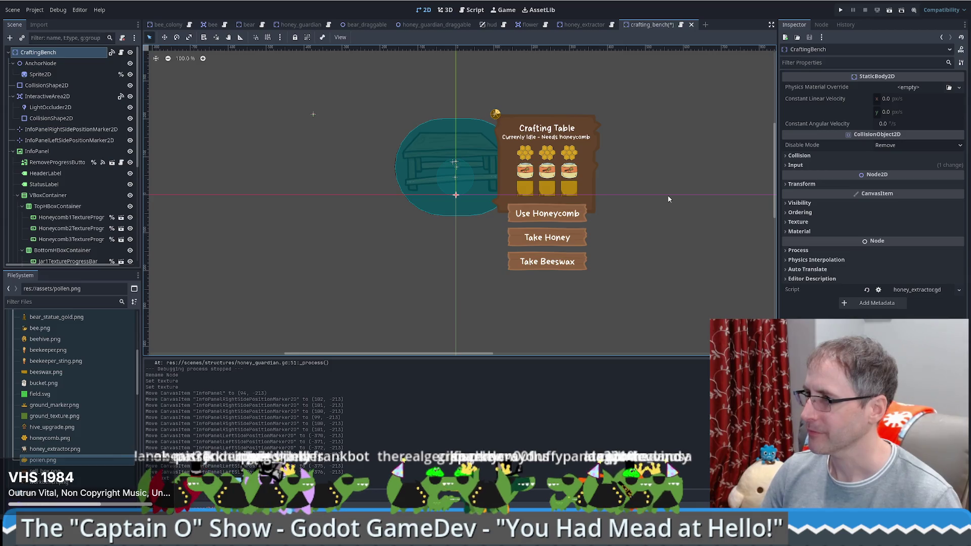
Step: Rename the root node to CraftingTable
{"action": "key", "text": "F2"}
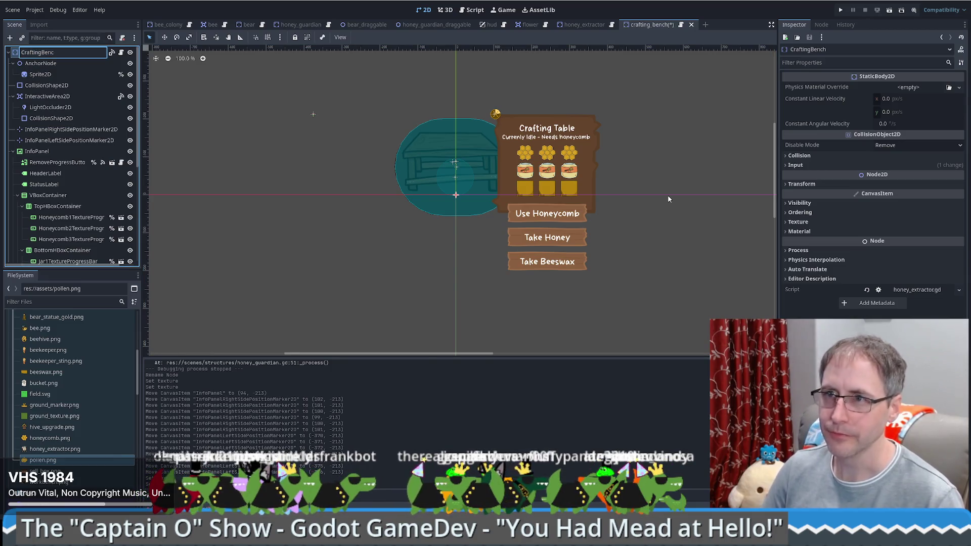
{"action": "type", "text": "Tabl"}
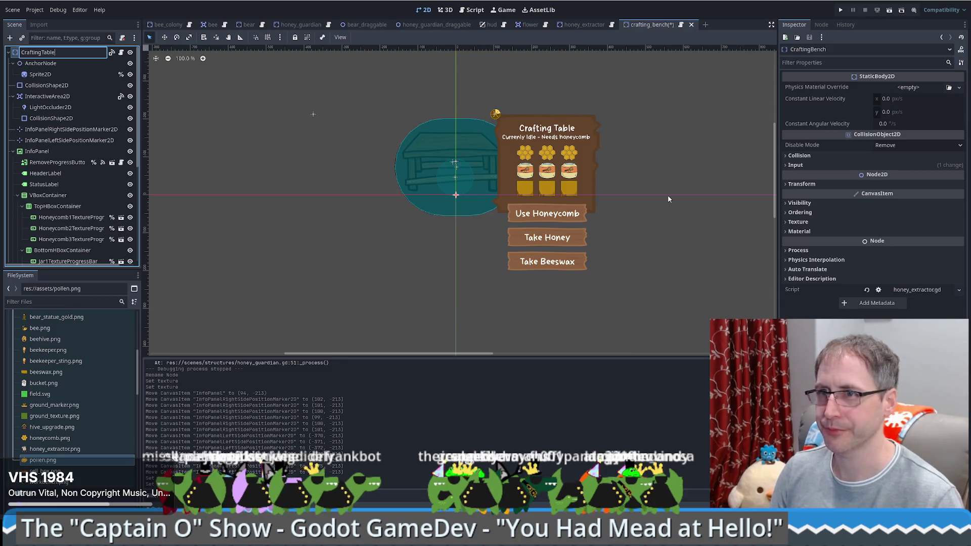
{"action": "key", "text": "Return"}
{"action": "scroll", "coordinate": [62, 415], "scroll_direction": "up", "scroll_amount": 5}
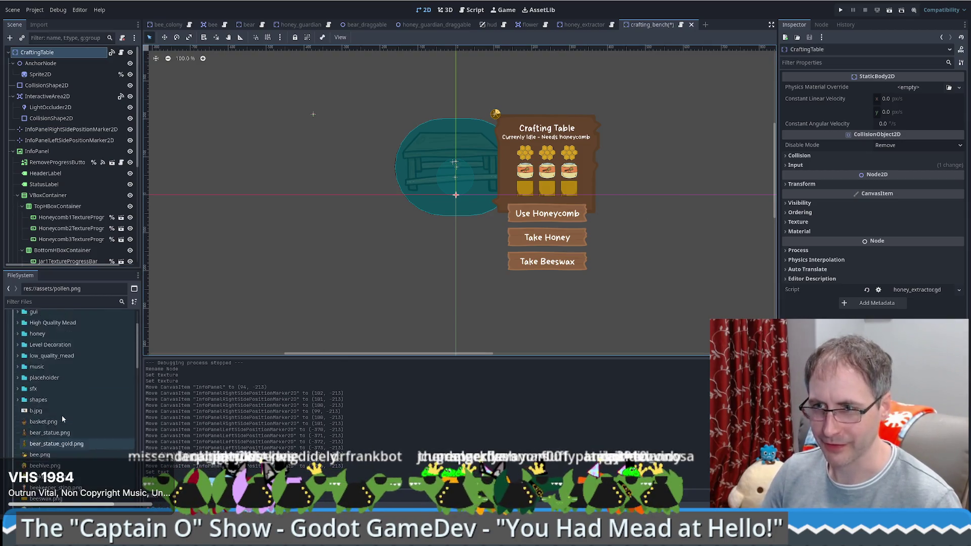
{"action": "scroll", "coordinate": [61, 415], "scroll_direction": "down", "scroll_amount": 3}
{"action": "scroll", "coordinate": [76, 423], "scroll_direction": "down", "scroll_amount": 3}
{"action": "scroll", "coordinate": [80, 413], "scroll_direction": "down", "scroll_amount": 3}
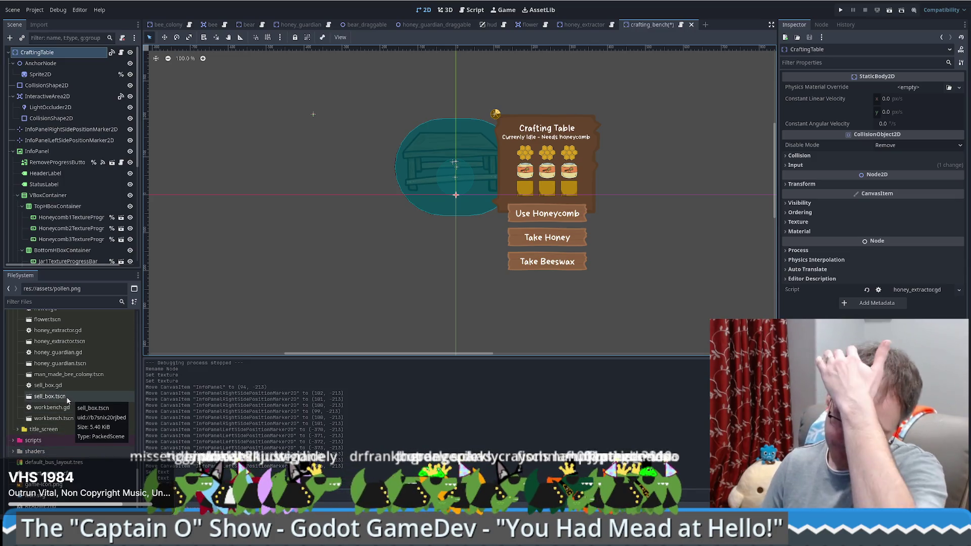
{"action": "scroll", "coordinate": [49, 410], "scroll_direction": "up", "scroll_amount": 3}
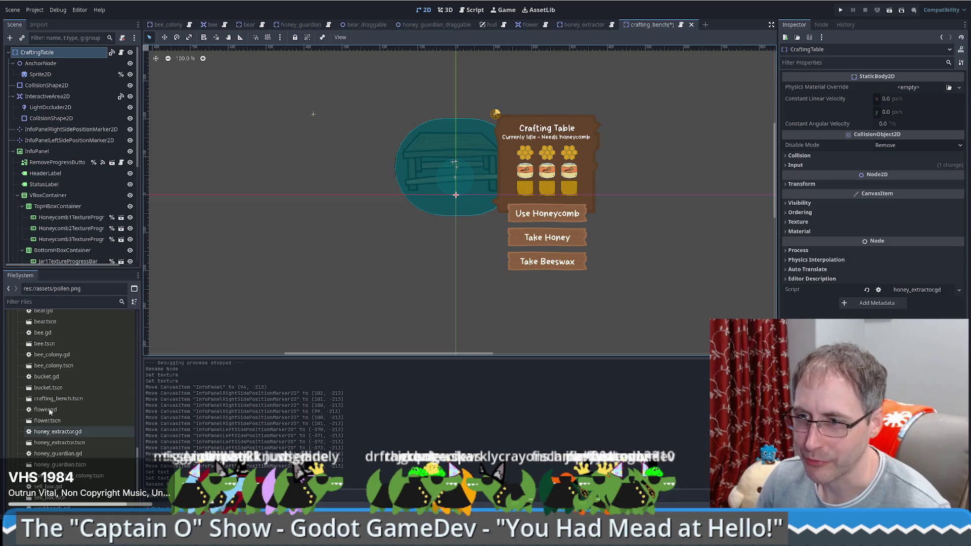
{"action": "scroll", "coordinate": [64, 420], "scroll_direction": "down", "scroll_amount": 2}
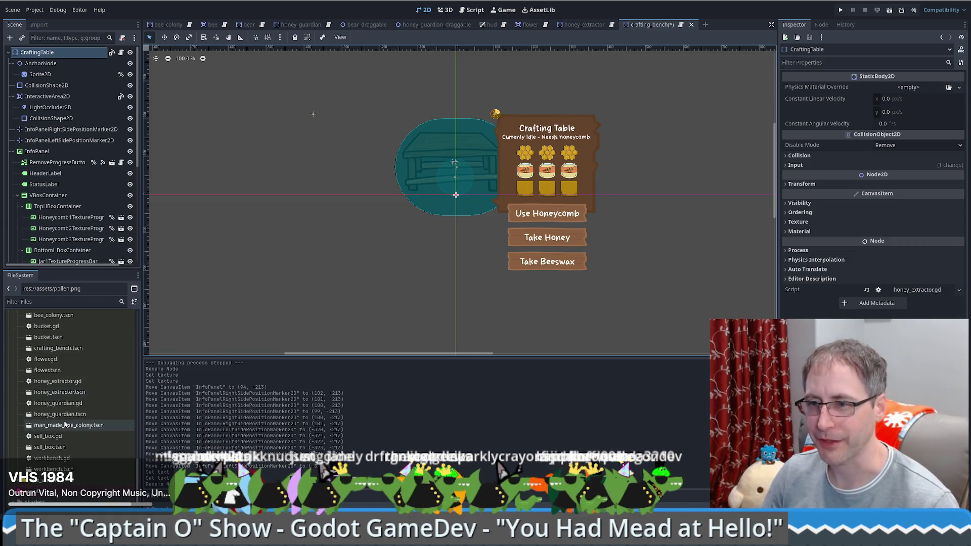
Step: Rename crafting_bench.tscn to crafting_table.tscn in the FileSystem dock
{"action": "left_click", "coordinate": [67, 349]}
{"action": "key", "text": "F2"}
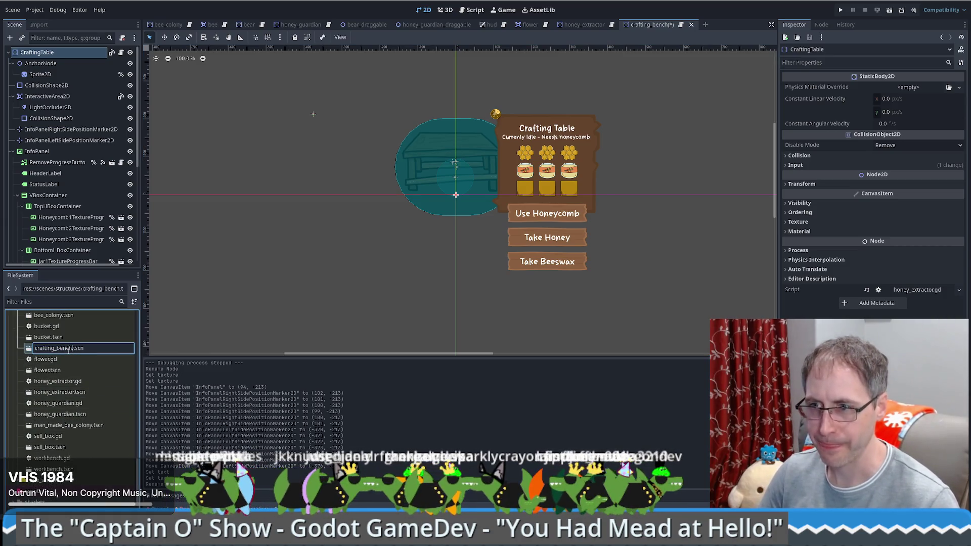
{"action": "type", "text": "tabl"}
{"action": "key", "text": "Return"}
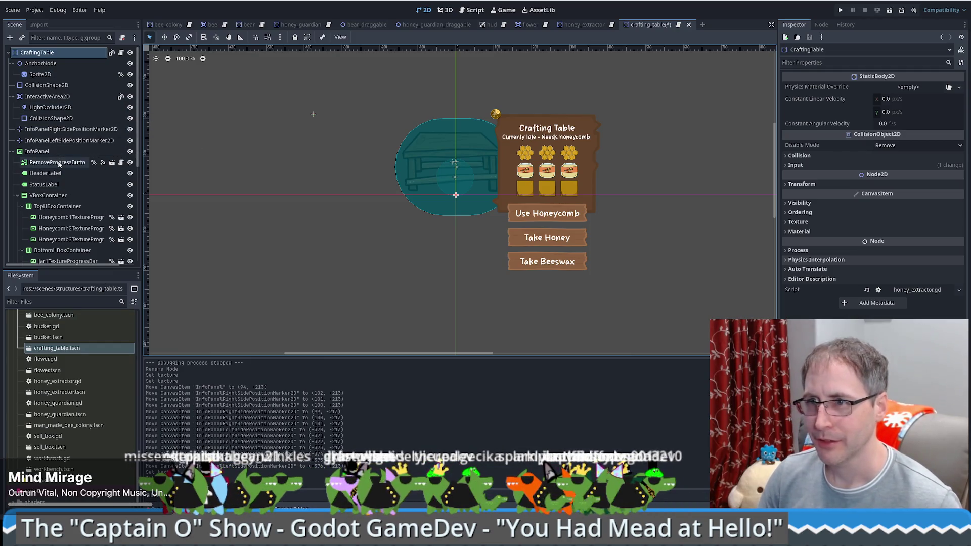
{"action": "left_click", "coordinate": [531, 157]}
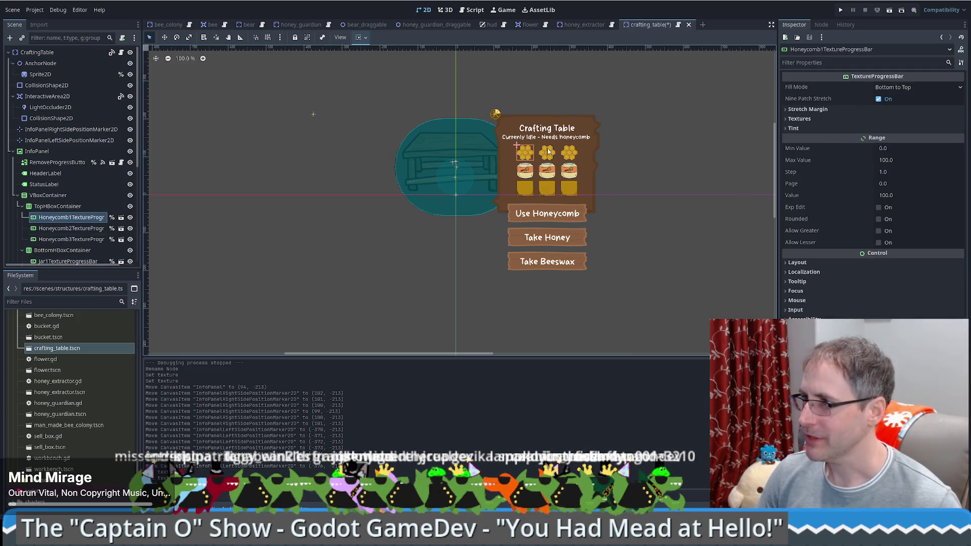
{"action": "scroll", "coordinate": [60, 205], "scroll_direction": "down", "scroll_amount": 2}
{"action": "scroll", "coordinate": [59, 205], "scroll_direction": "down", "scroll_amount": 2}
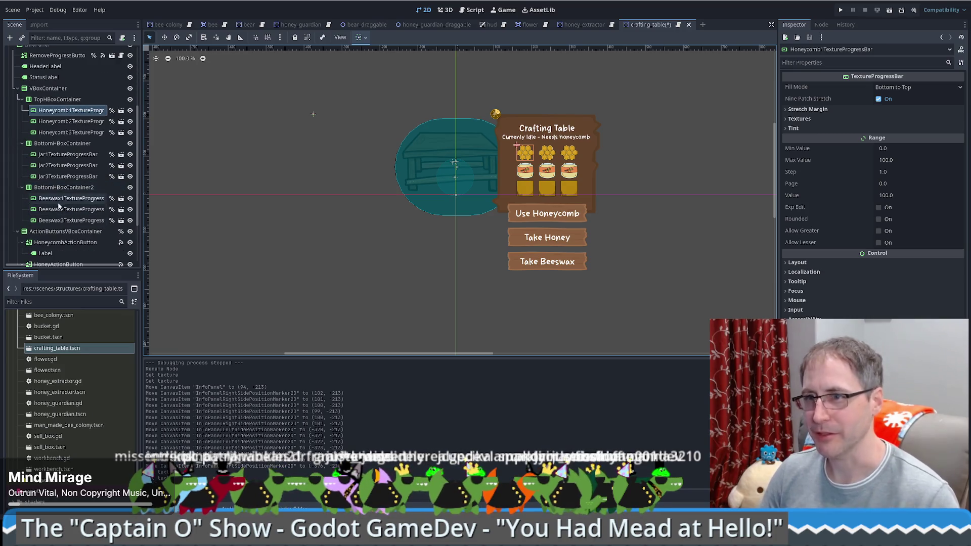
{"action": "left_click", "coordinate": [60, 201]}
{"action": "left_click", "coordinate": [60, 220], "text": "shift"}
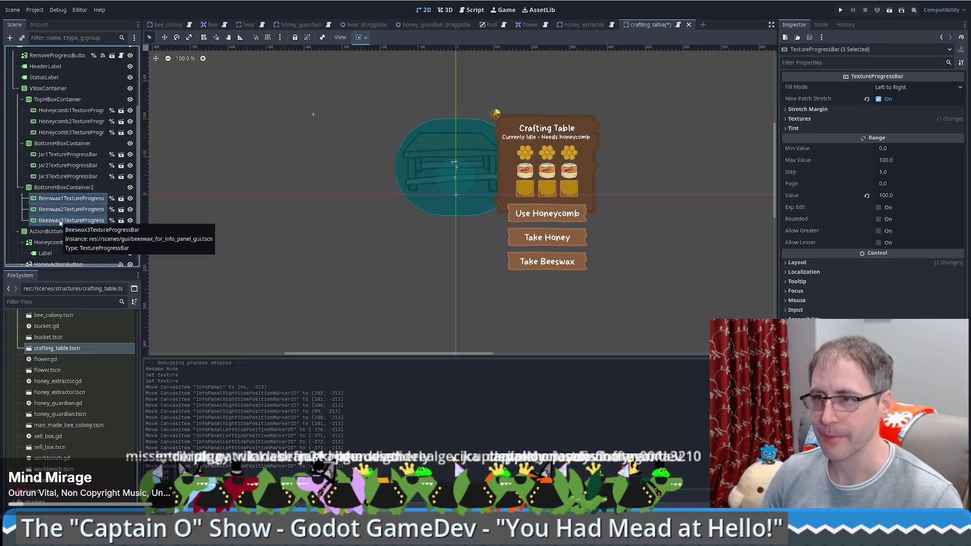
{"action": "left_click_drag", "start_coordinate": [60, 220], "coordinate": [81, 110]}
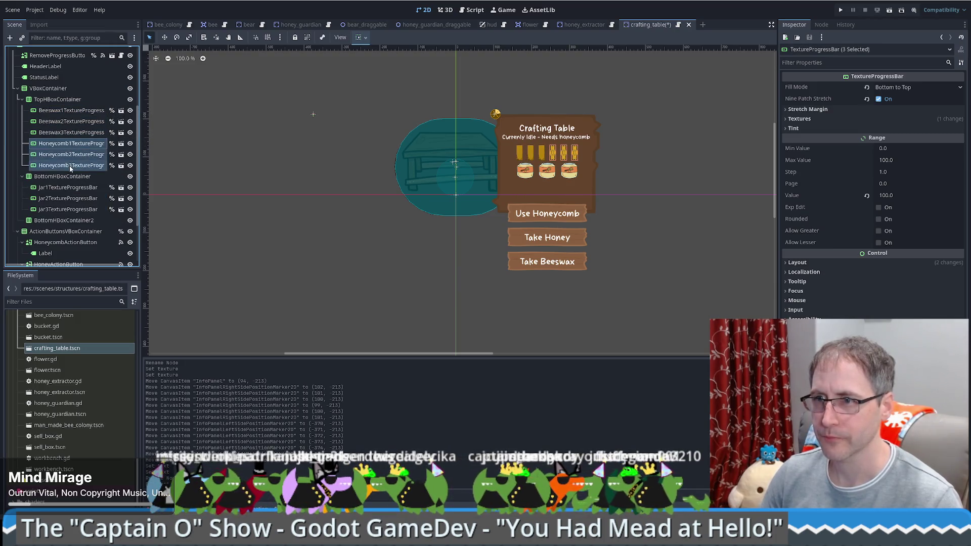
{"action": "key", "text": "Delete"}
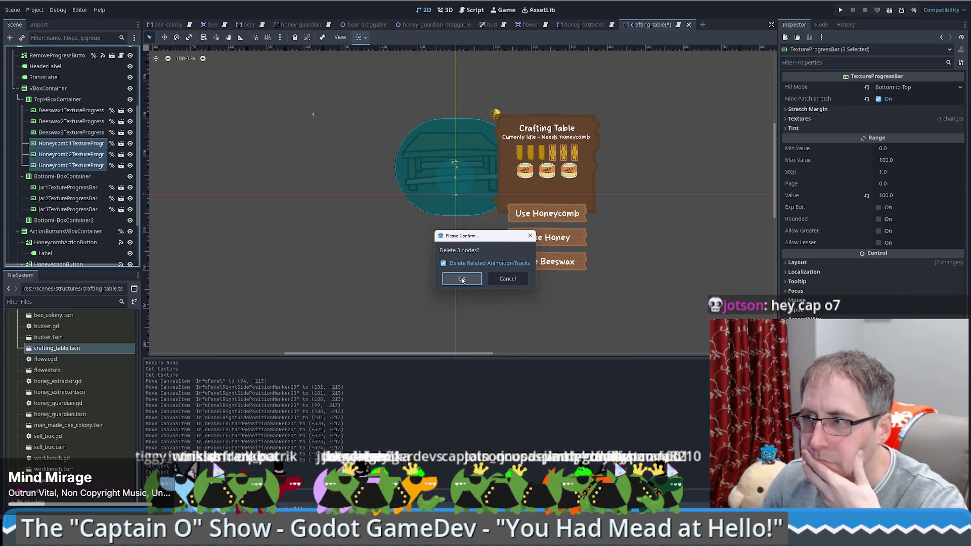
{"action": "left_click", "coordinate": [461, 279]}
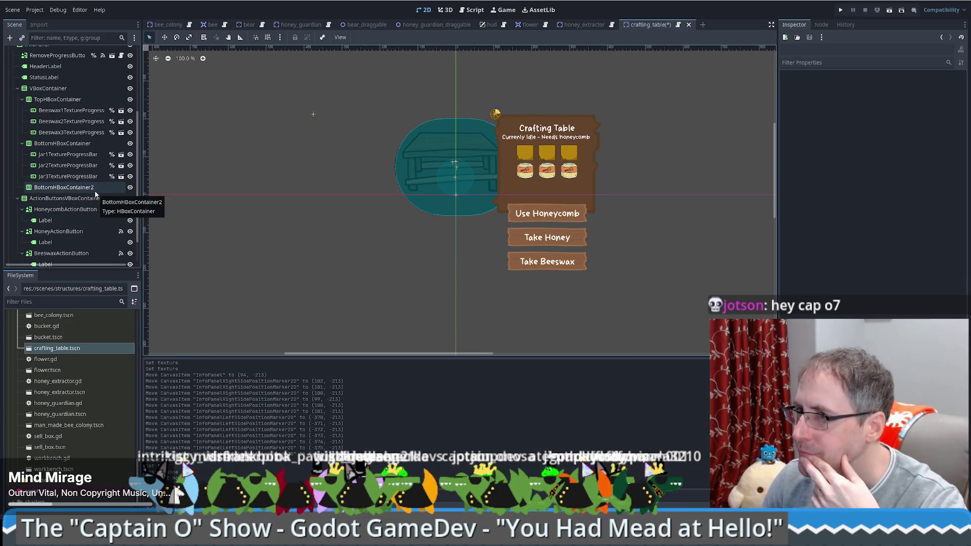
Step: Duplicate the Jar1–Jar3 progress bars and move the copies into BottomHBoxContainer2
{"action": "left_click", "coordinate": [72, 155]}
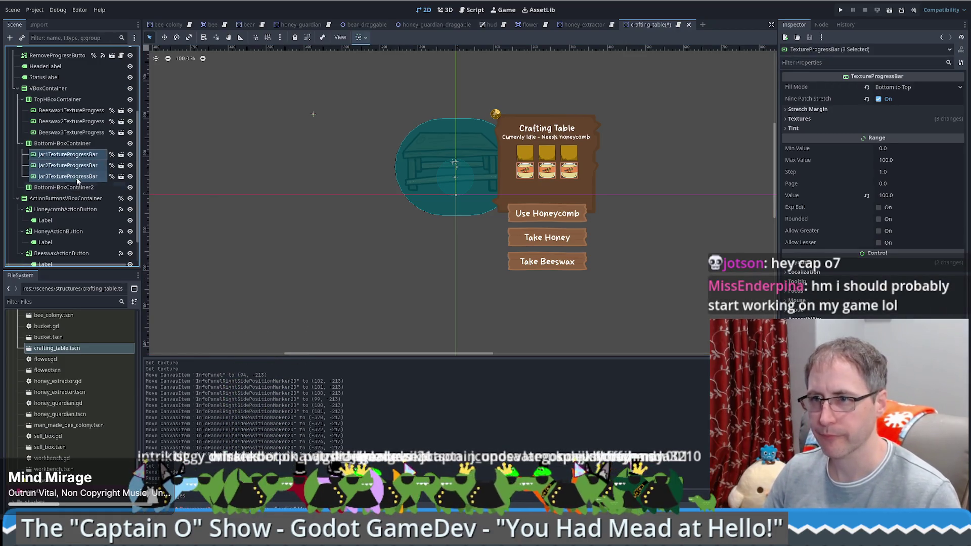
{"action": "left_click", "coordinate": [78, 188]}
{"action": "left_click", "coordinate": [72, 154]}
{"action": "left_click", "coordinate": [84, 177], "text": "shift"}
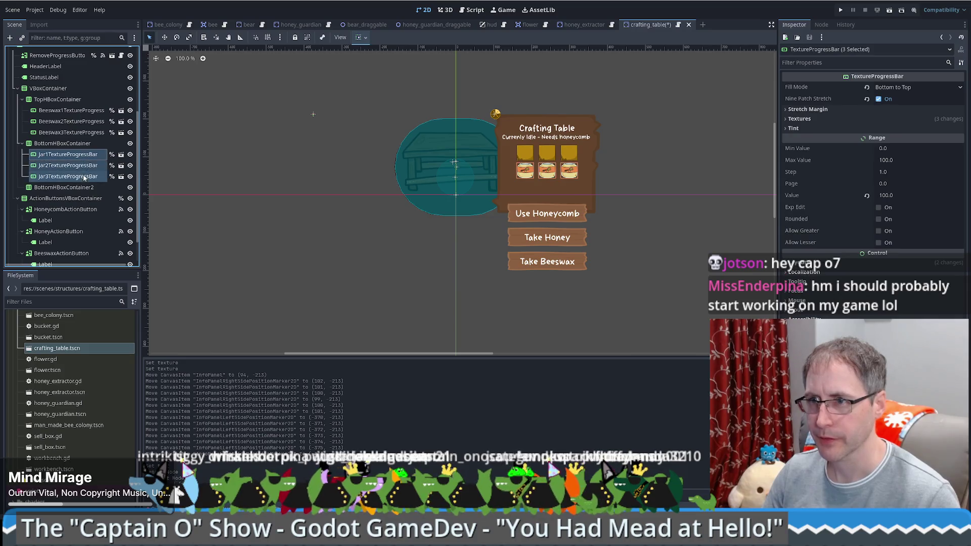
{"action": "right_click", "coordinate": [84, 169]}
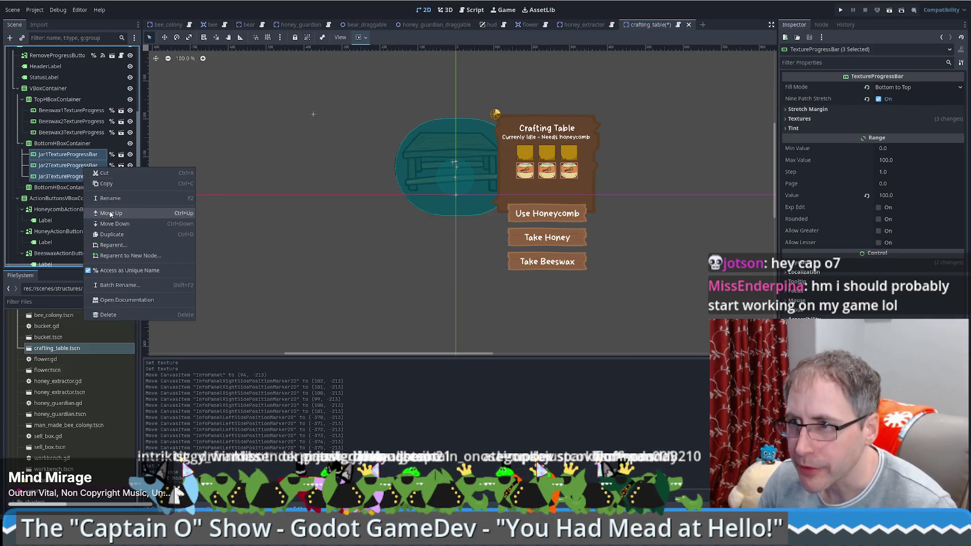
{"action": "left_click", "coordinate": [116, 234]}
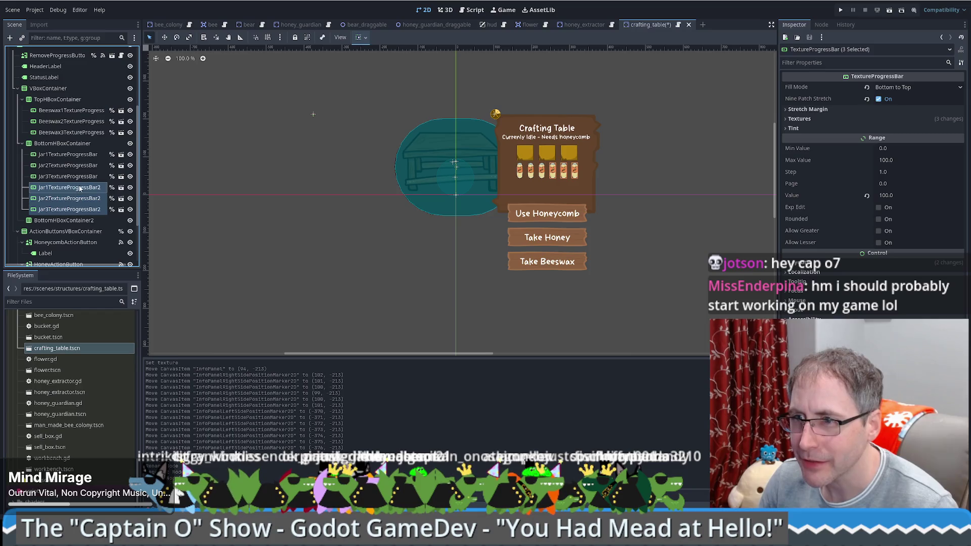
{"action": "left_click_drag", "start_coordinate": [79, 198], "coordinate": [87, 221]}
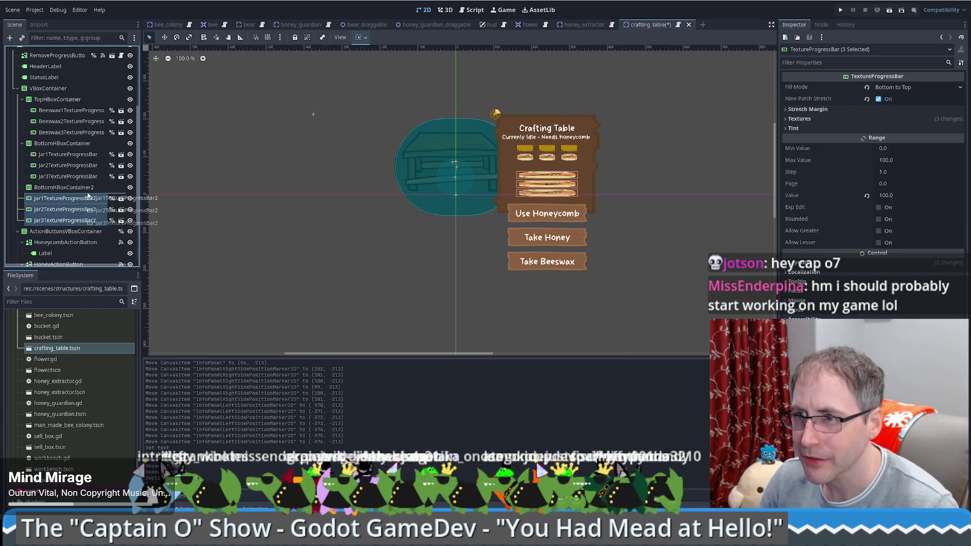
{"action": "left_click", "coordinate": [92, 201]}
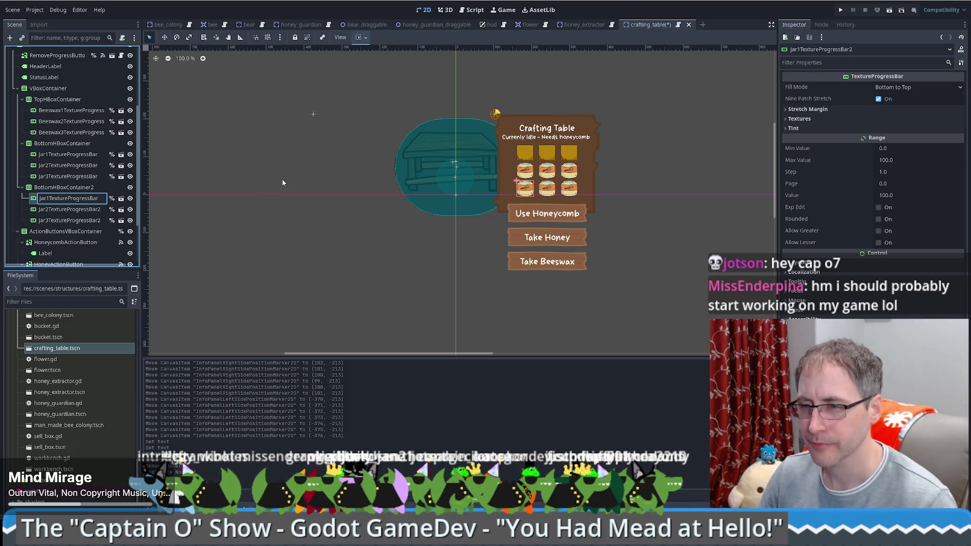
{"action": "left_click", "coordinate": [74, 165]}
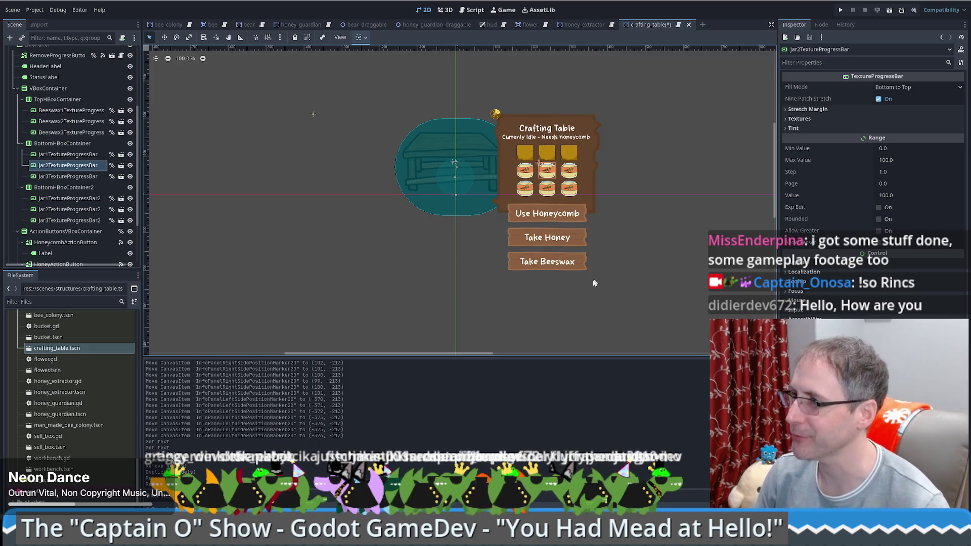
{"action": "scroll", "coordinate": [438, 234], "scroll_direction": "down", "scroll_amount": 2}
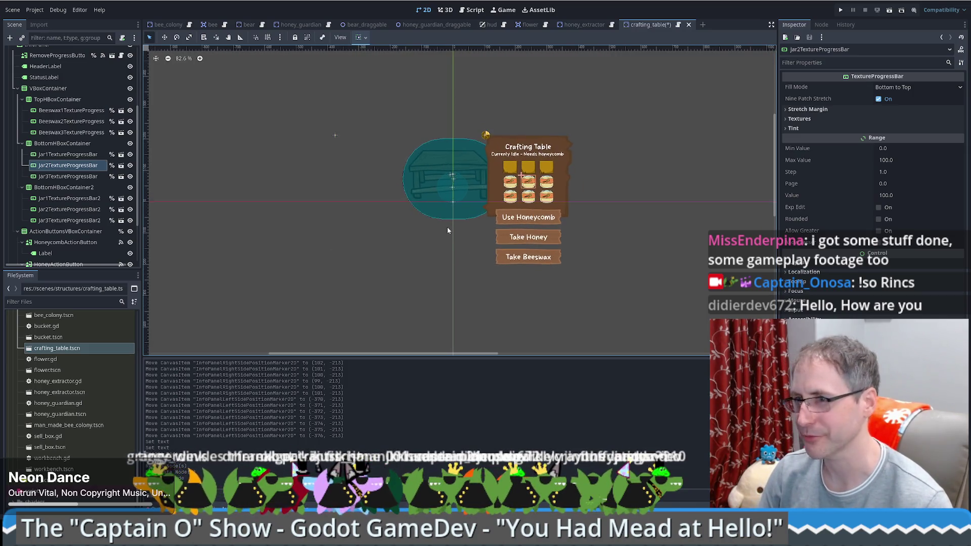
{"action": "scroll", "coordinate": [447, 230], "scroll_direction": "up", "scroll_amount": 3}
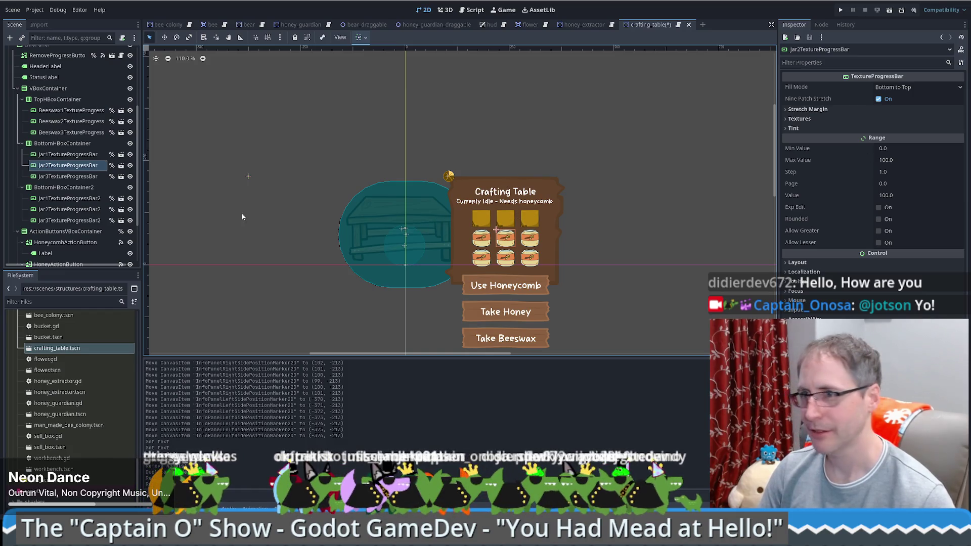
{"action": "scroll", "coordinate": [68, 180], "scroll_direction": "up", "scroll_amount": 2}
{"action": "scroll", "coordinate": [68, 180], "scroll_direction": "up", "scroll_amount": 1}
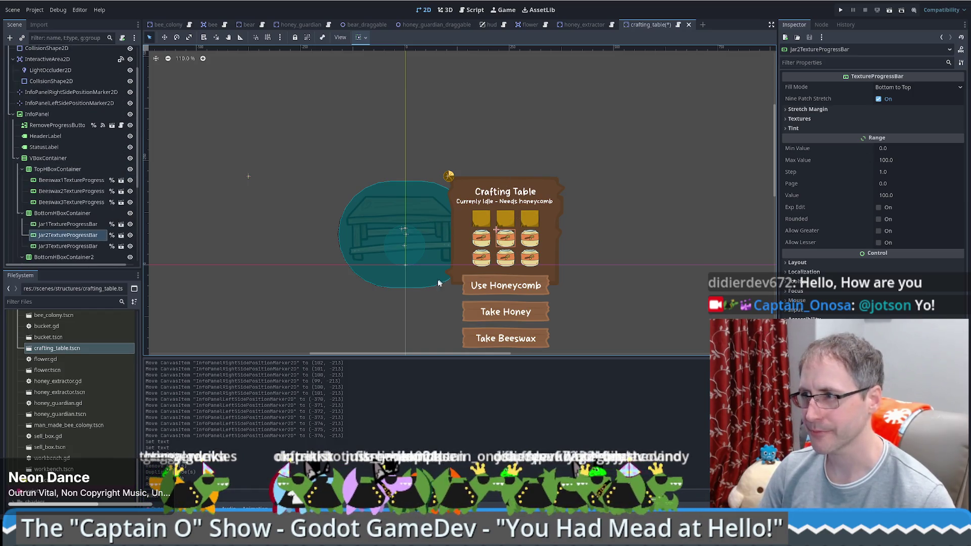
{"action": "scroll", "coordinate": [435, 181], "scroll_direction": "down", "scroll_amount": 2}
Step: Select the Use Honeycomb button's label in the viewport
{"action": "left_click", "coordinate": [513, 217]}
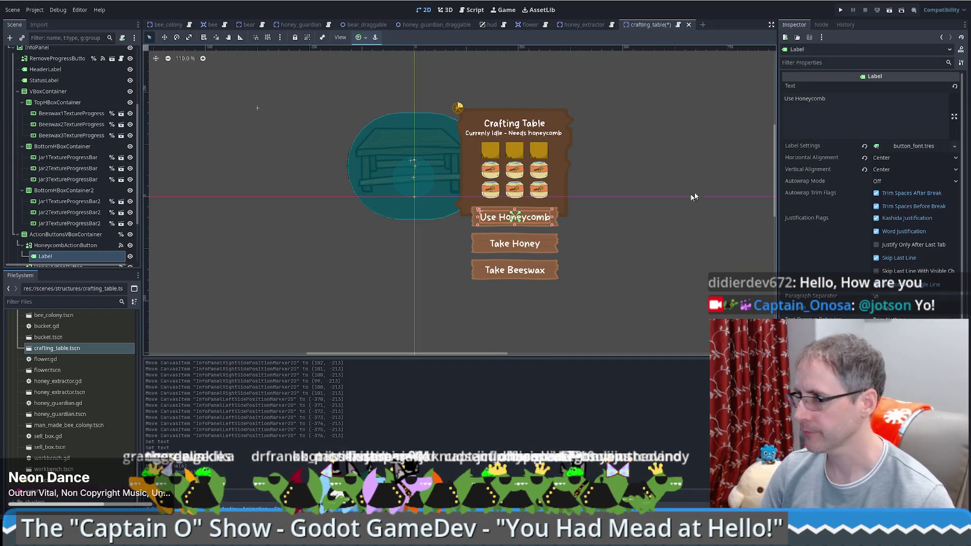
Step: Clear the Use Honeycomb label text so it can read Place Wax
{"action": "left_click", "coordinate": [812, 99]}
{"action": "double_click", "coordinate": [810, 99]}
{"action": "key", "text": "BackSpace"}
{"action": "key", "text": "BackSpace"}
{"action": "key", "text": "BackSpace"}
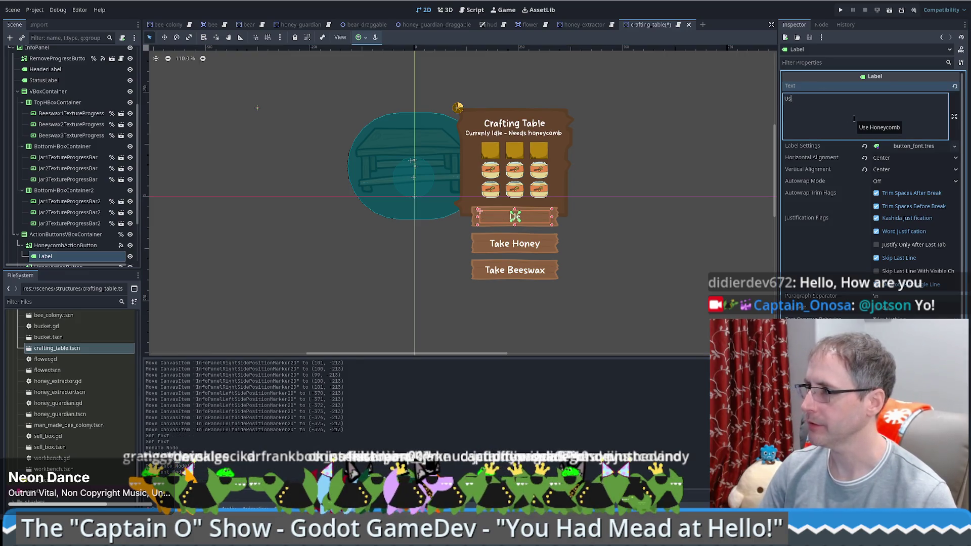
{"action": "type", "text": "Plac"}
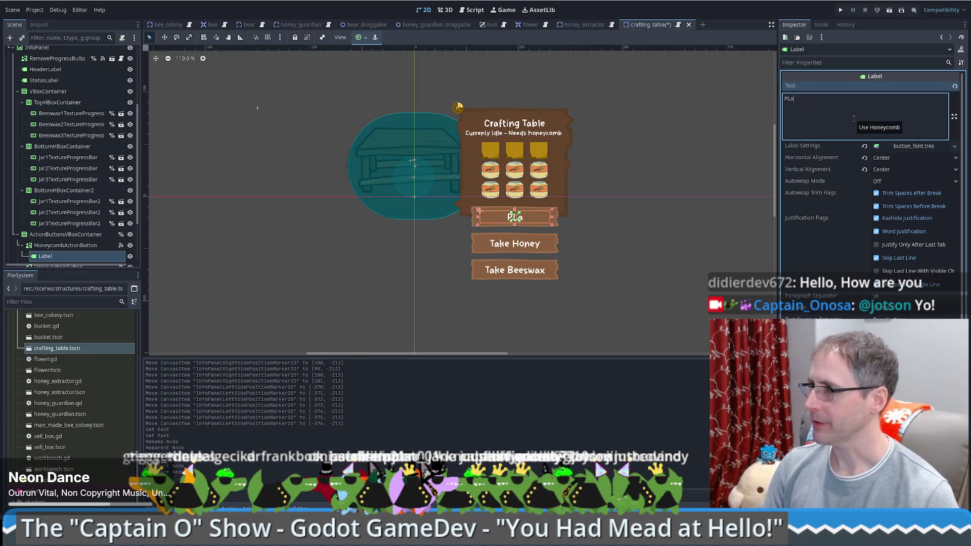
{"action": "type", "text": "e Wax"}
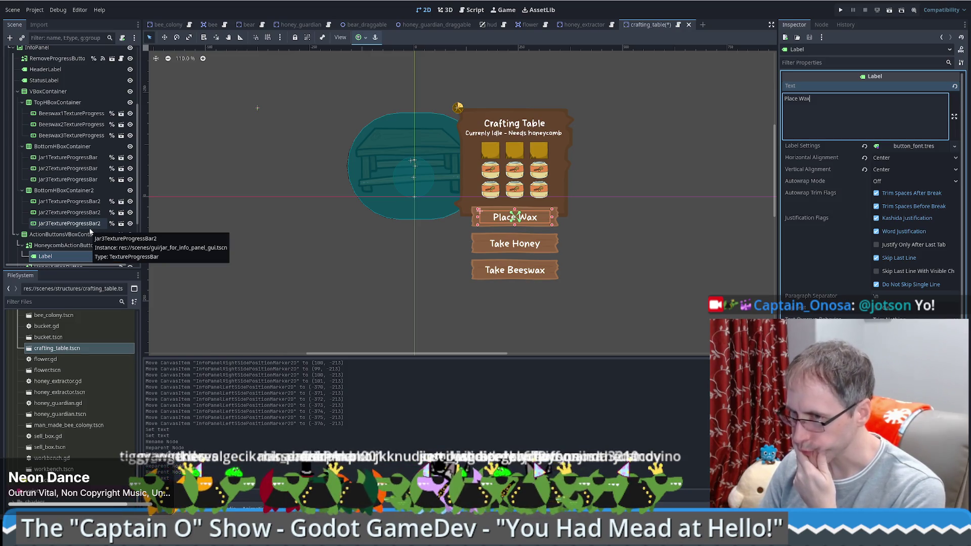
{"action": "scroll", "coordinate": [90, 231], "scroll_direction": "up", "scroll_amount": 5}
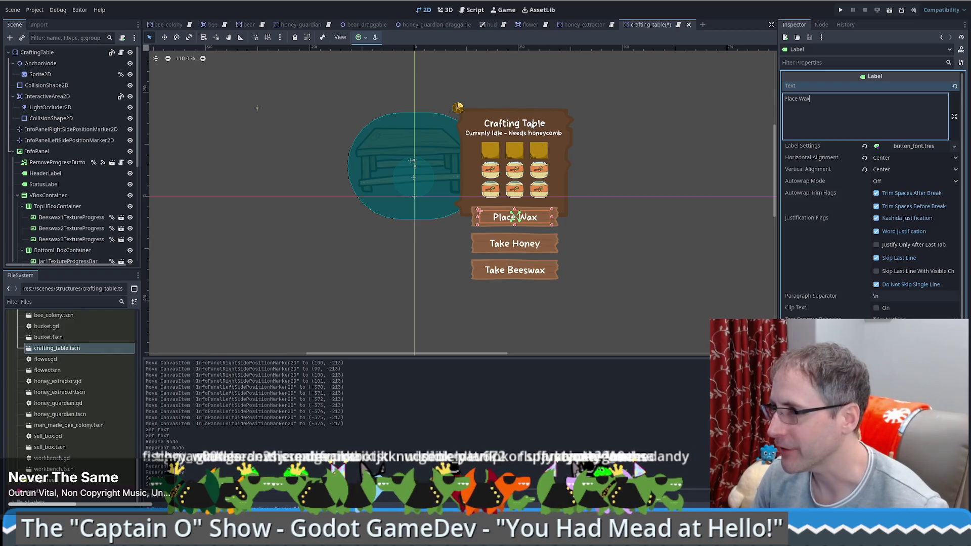
{"action": "left_click", "coordinate": [566, 129]}
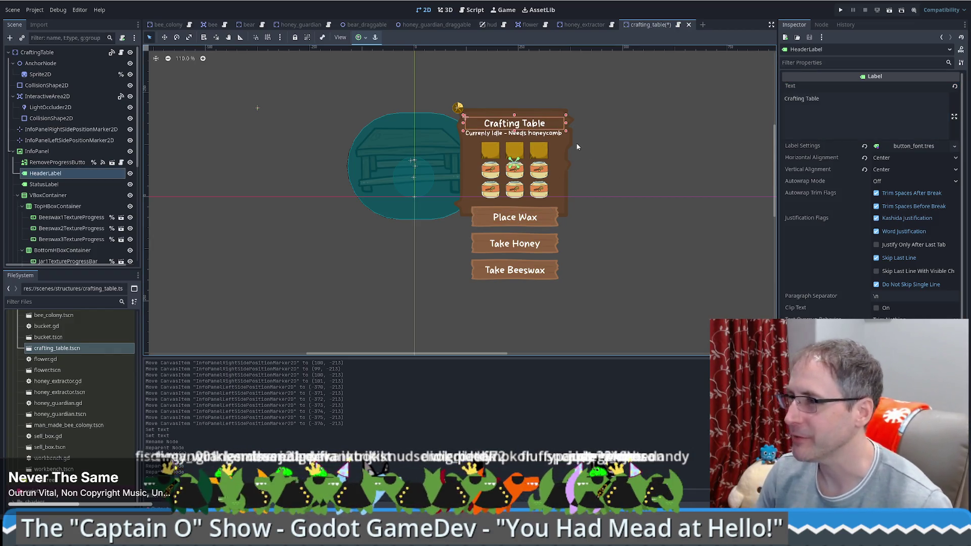
{"action": "left_click", "coordinate": [48, 195]}
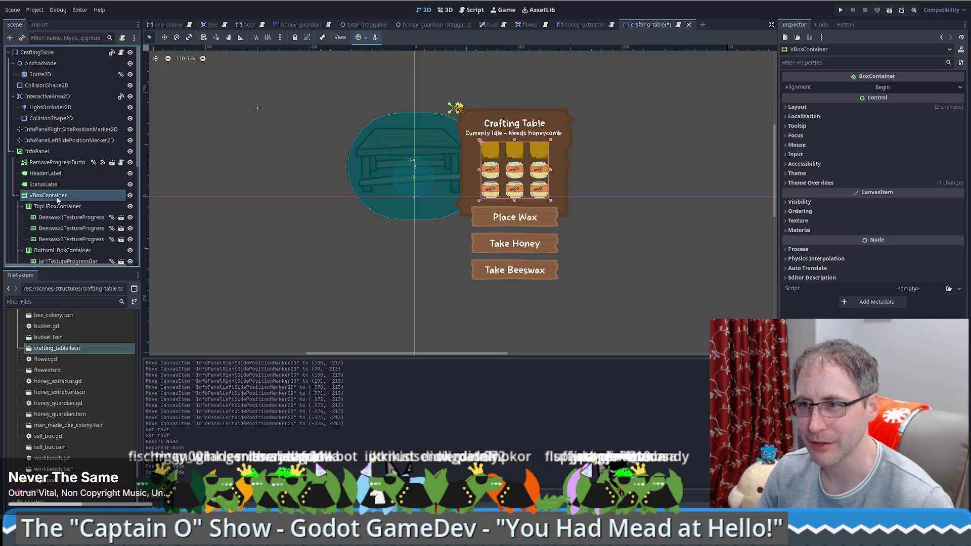
{"action": "scroll", "coordinate": [83, 220], "scroll_direction": "down", "scroll_amount": 3}
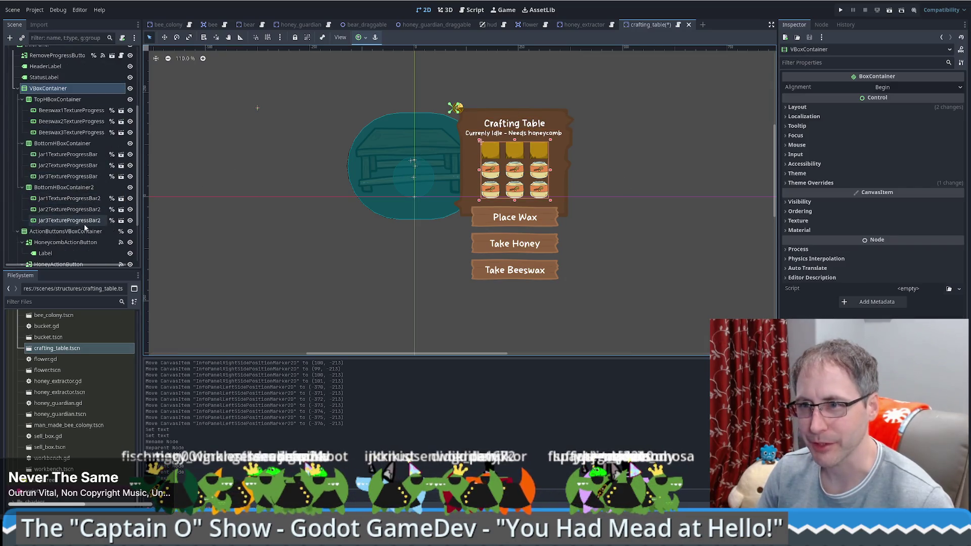
{"action": "scroll", "coordinate": [85, 226], "scroll_direction": "down", "scroll_amount": 2}
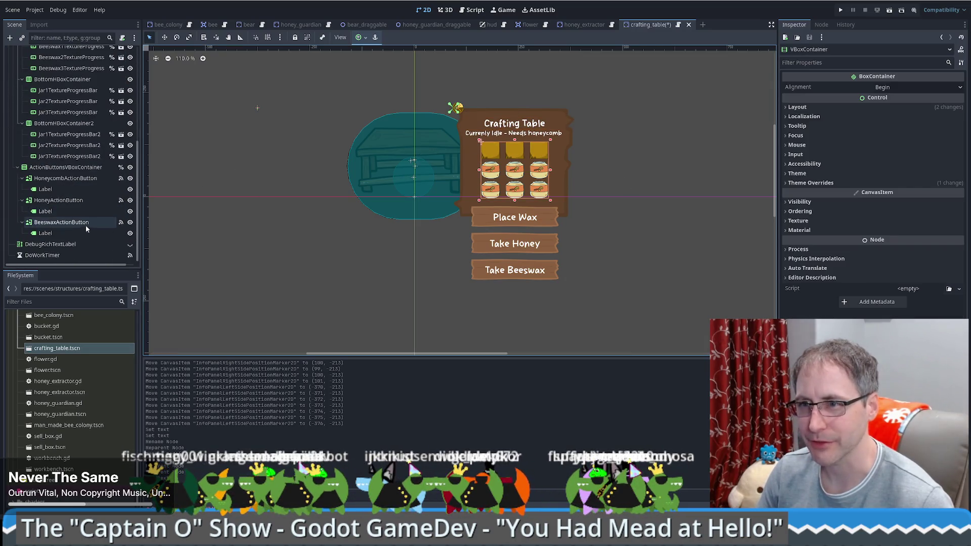
{"action": "left_click", "coordinate": [72, 189]}
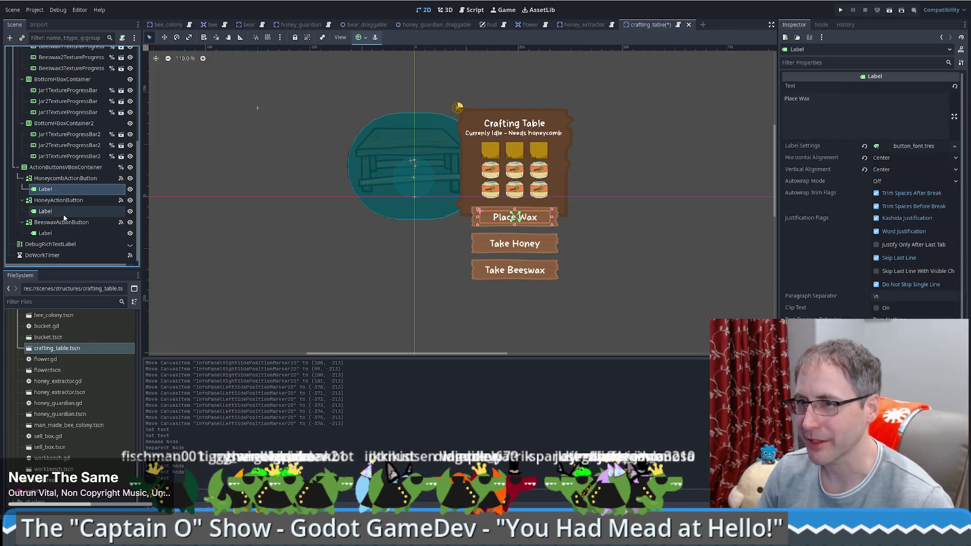
{"action": "left_click", "coordinate": [54, 211]}
{"action": "left_click", "coordinate": [59, 200]}
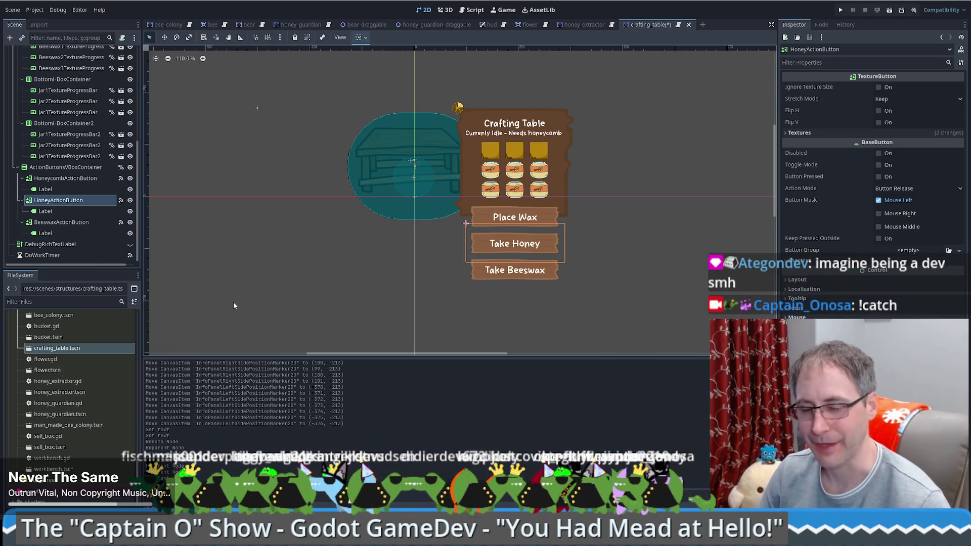
{"action": "scroll", "coordinate": [91, 218], "scroll_direction": "up", "scroll_amount": 5}
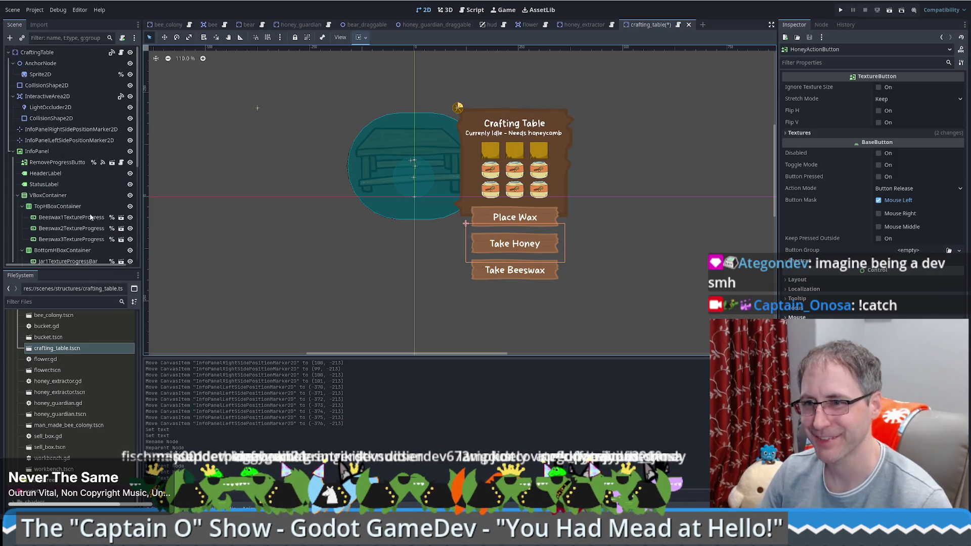
{"action": "scroll", "coordinate": [90, 218], "scroll_direction": "down", "scroll_amount": 5}
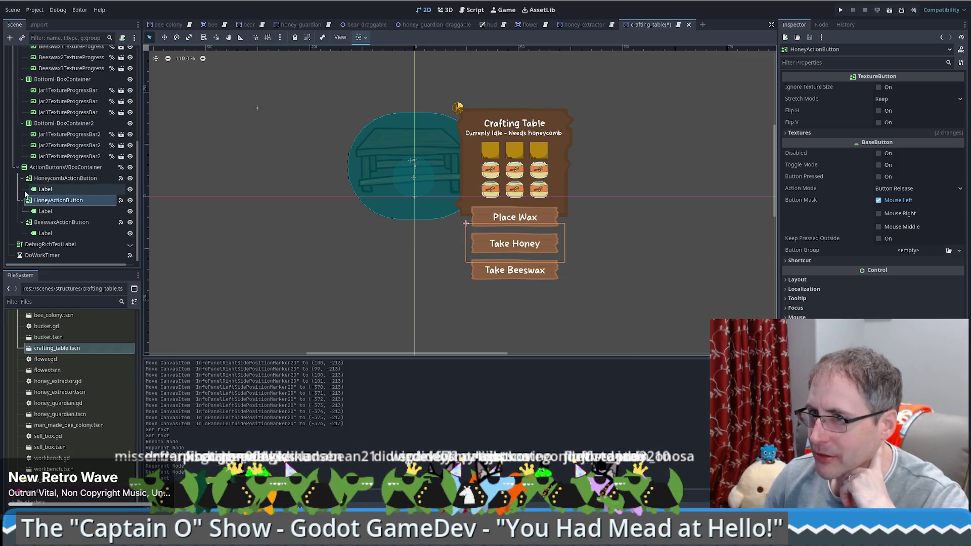
Step: Delete the Take Beeswax action button from the crafting table panel
{"action": "left_click", "coordinate": [62, 222]}
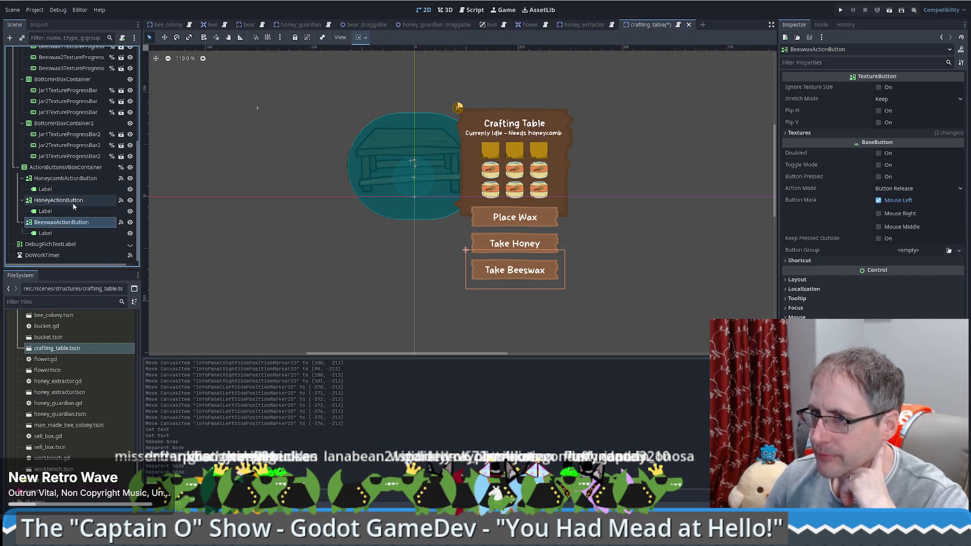
{"action": "left_click", "coordinate": [73, 201]}
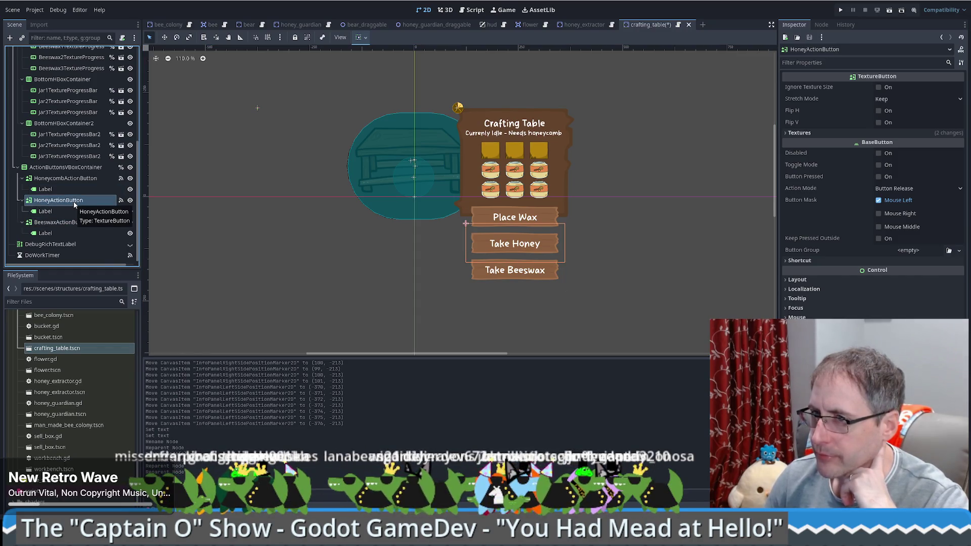
{"action": "left_click", "coordinate": [61, 224]}
{"action": "key", "text": "Delete"}
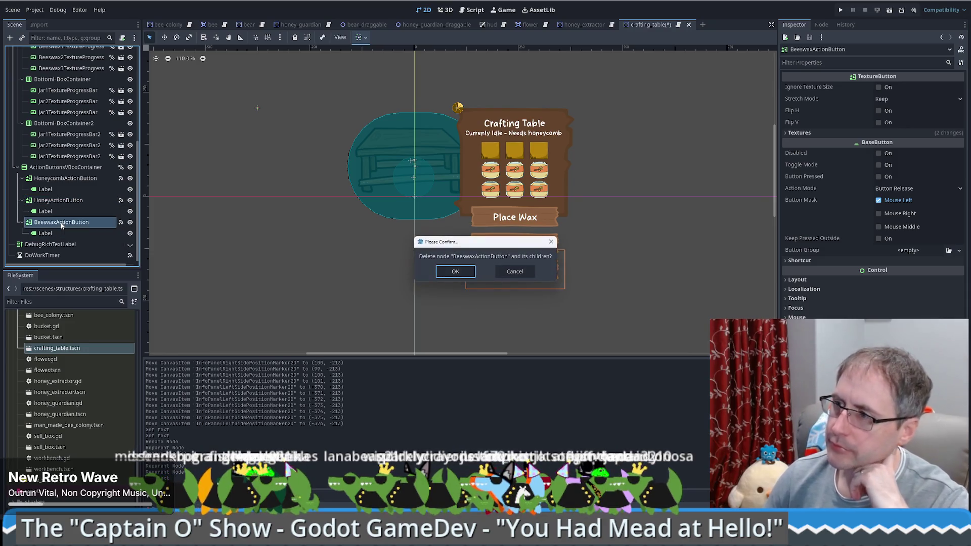
{"action": "left_click", "coordinate": [452, 273]}
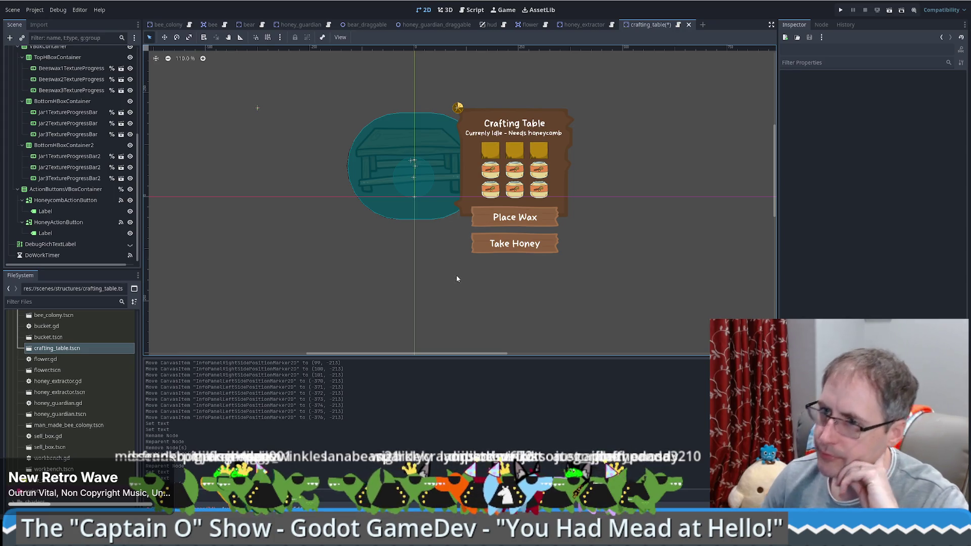
Step: Delete the Take Honey HoneyActionButton node as well
{"action": "left_click", "coordinate": [81, 222]}
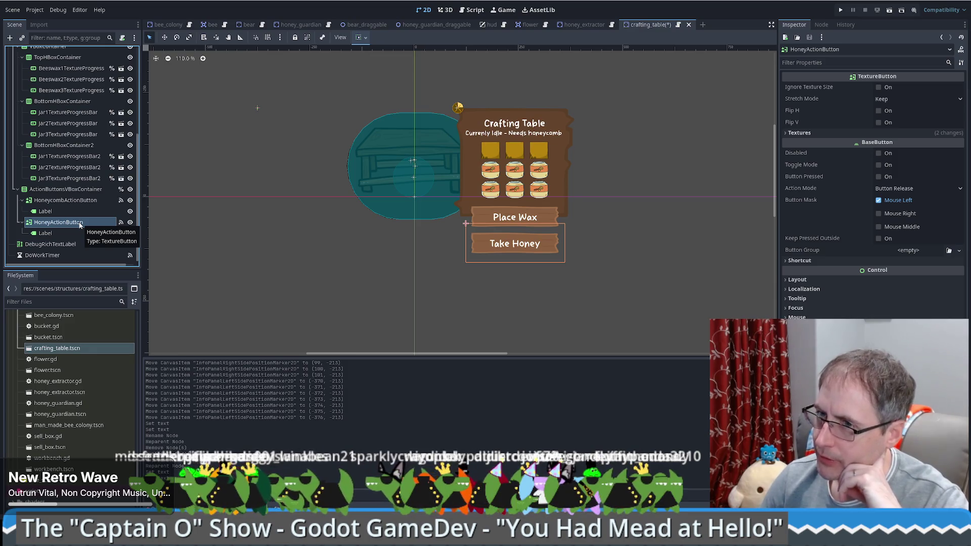
{"action": "key", "text": "Delete"}
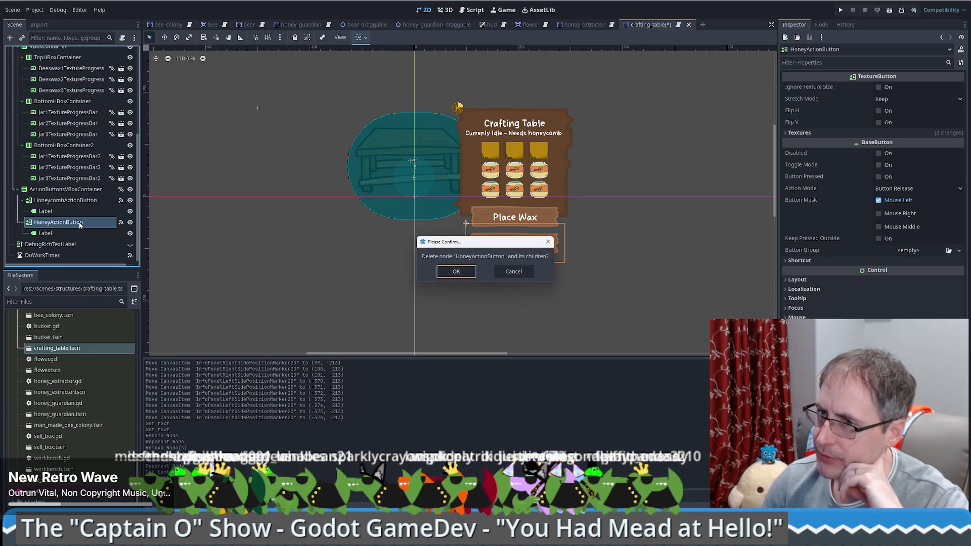
{"action": "left_click", "coordinate": [437, 270]}
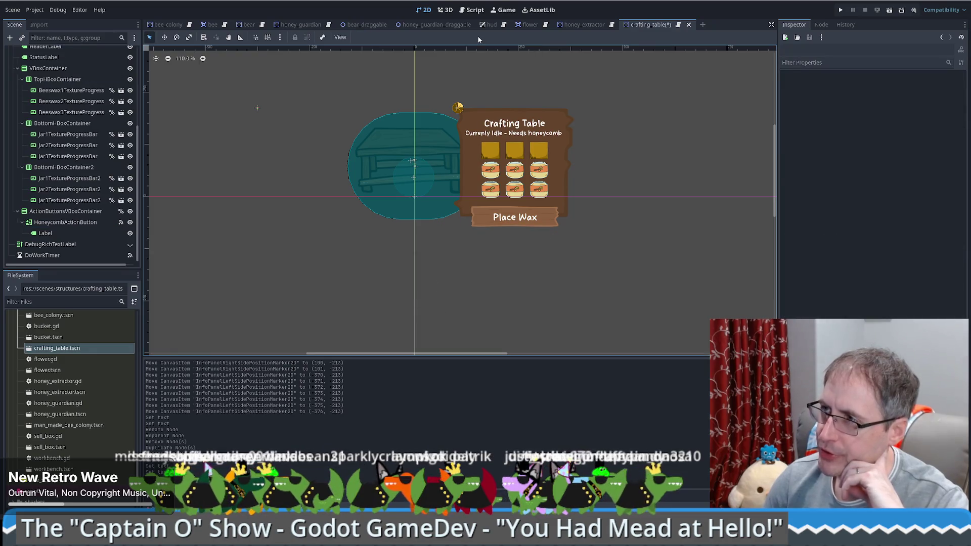
Step: Inspect the bear scene's PanelActionButtonsVBoxContainer for comparison
{"action": "left_click", "coordinate": [246, 25]}
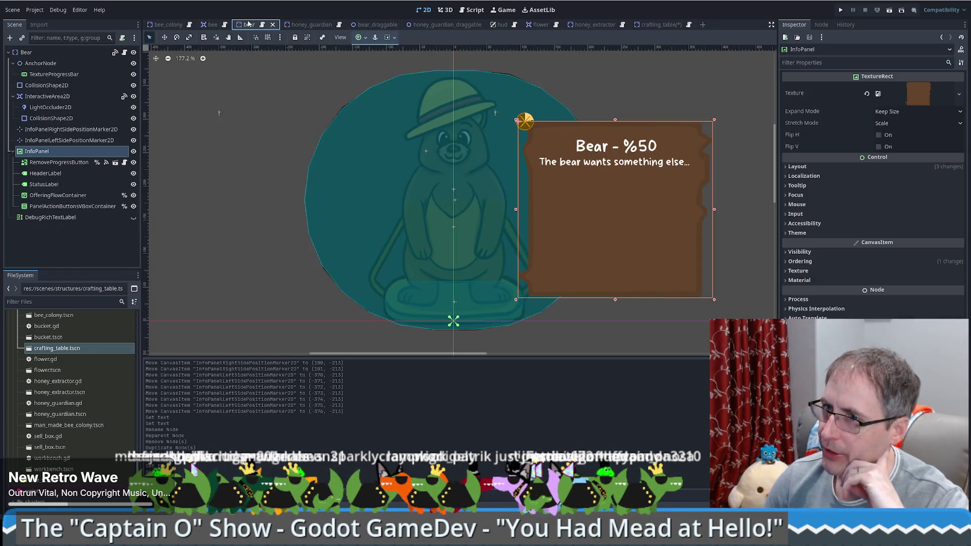
{"action": "left_click", "coordinate": [71, 206]}
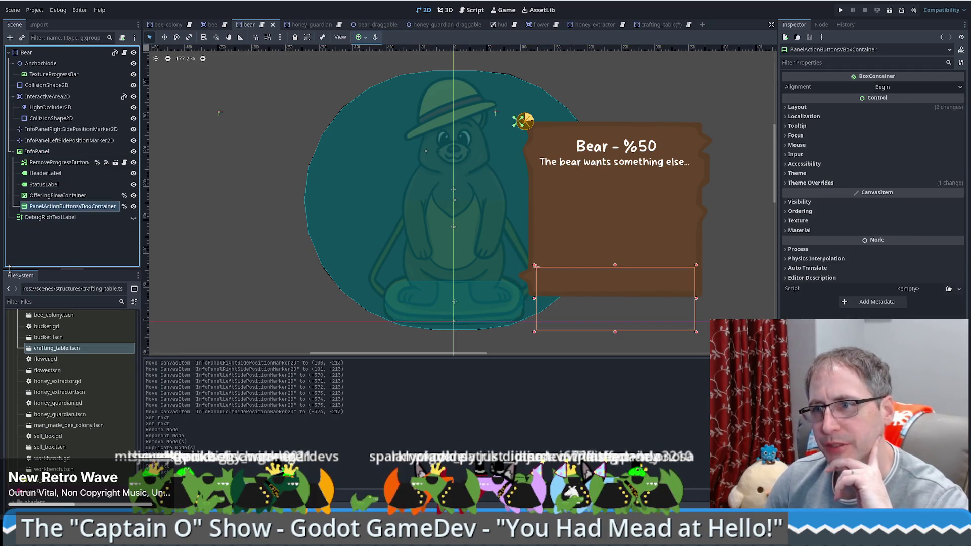
{"action": "left_click", "coordinate": [68, 196]}
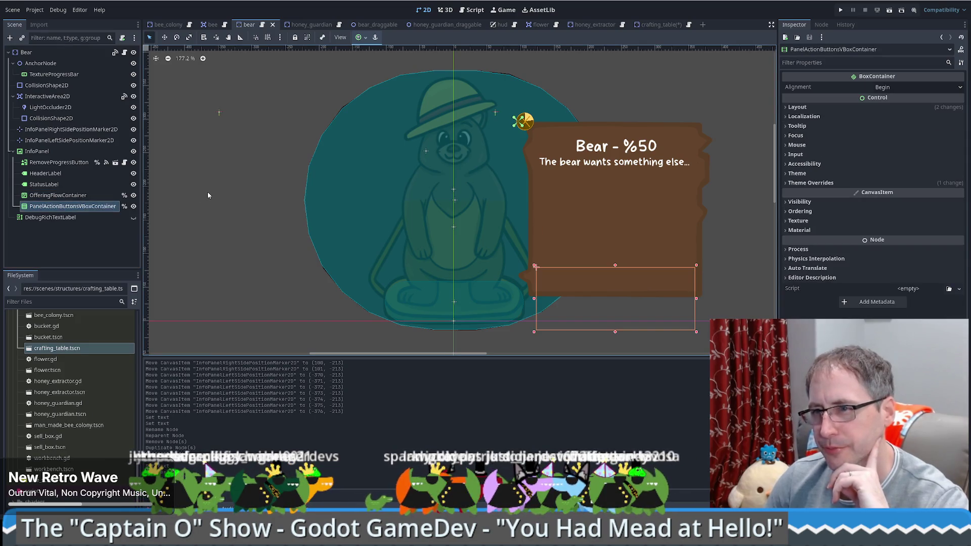
{"action": "left_click", "coordinate": [178, 175]}
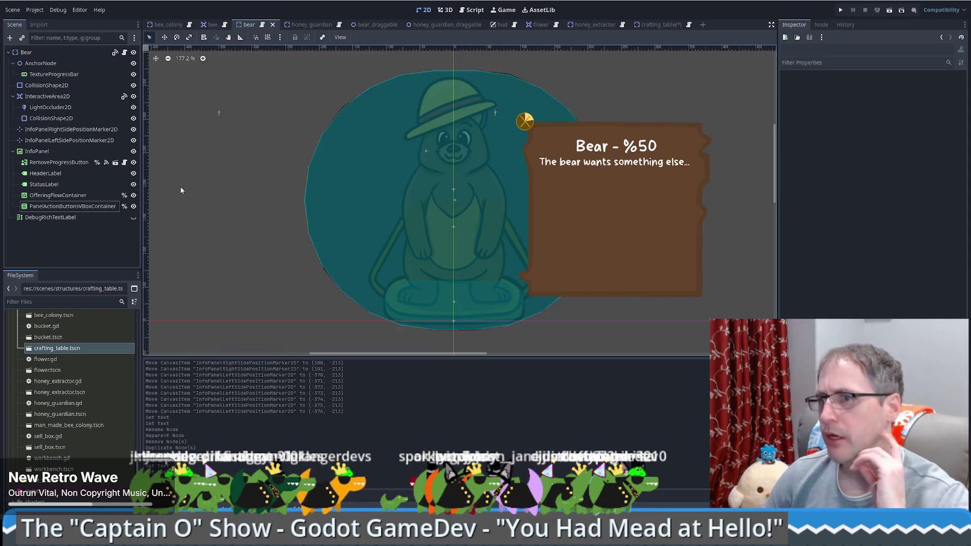
{"action": "left_click", "coordinate": [46, 206]}
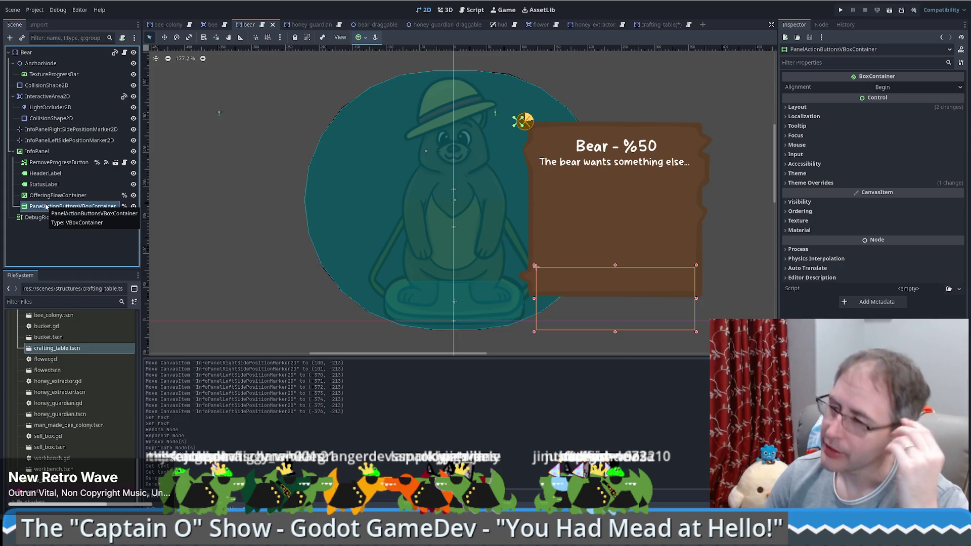
{"action": "left_click", "coordinate": [46, 195]}
{"action": "mouse_move", "coordinate": [659, 24]}
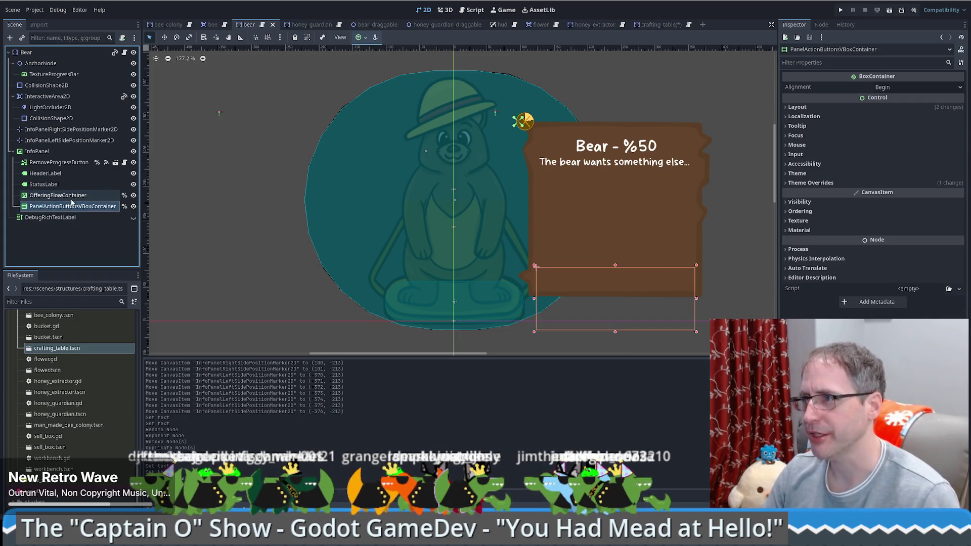
Step: Return to crafting_table and make it the first open scene tab
{"action": "left_click", "coordinate": [655, 24]}
{"action": "left_click_drag", "start_coordinate": [245, 18], "coordinate": [154, 27]}
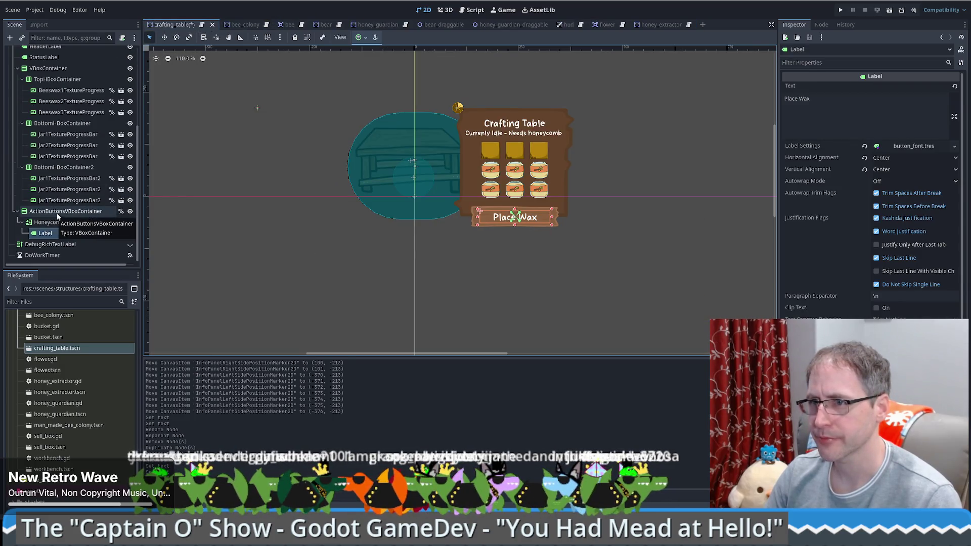
{"action": "left_click_drag", "start_coordinate": [57, 214], "coordinate": [172, 28]}
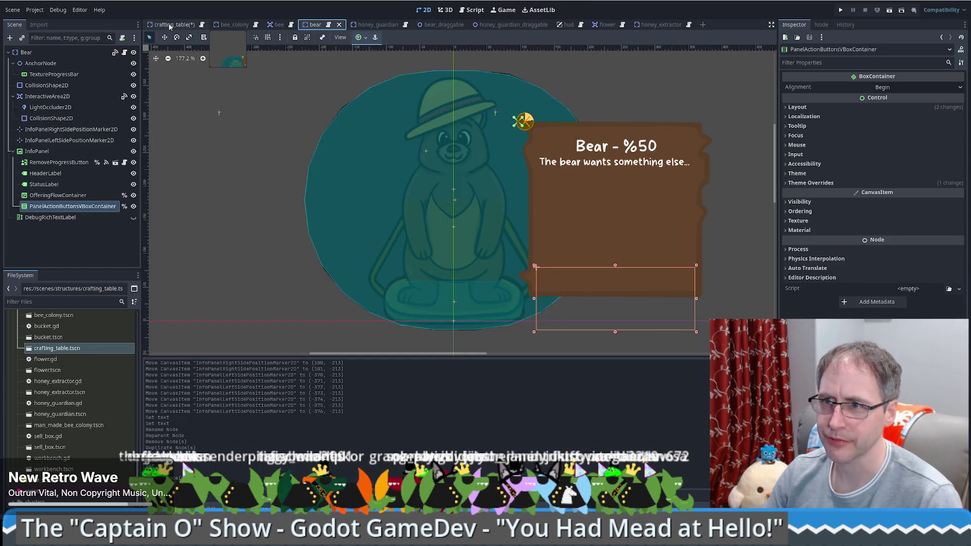
{"action": "left_click_drag", "start_coordinate": [169, 26], "coordinate": [170, 27]}
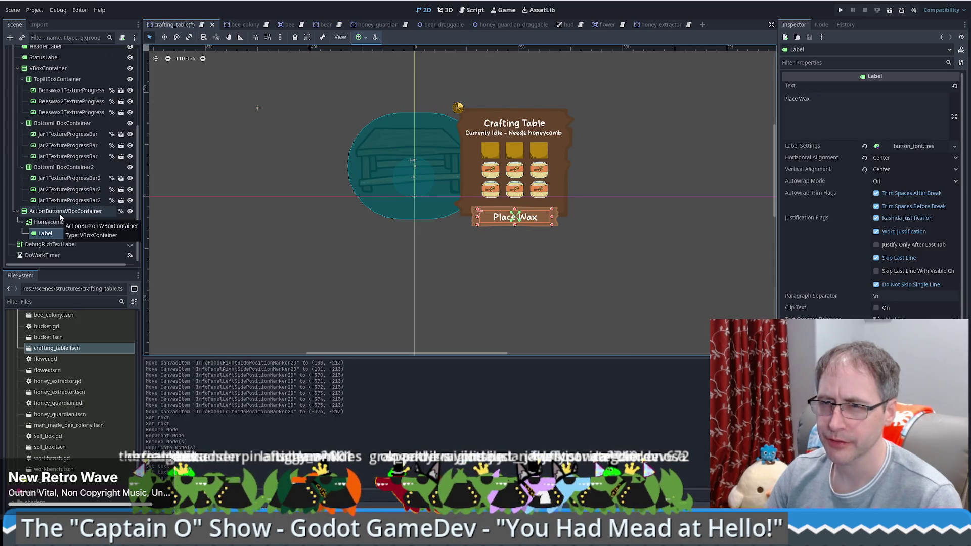
{"action": "key", "text": "ctrl+Tab"}
{"action": "key", "text": "ctrl+Tab"}
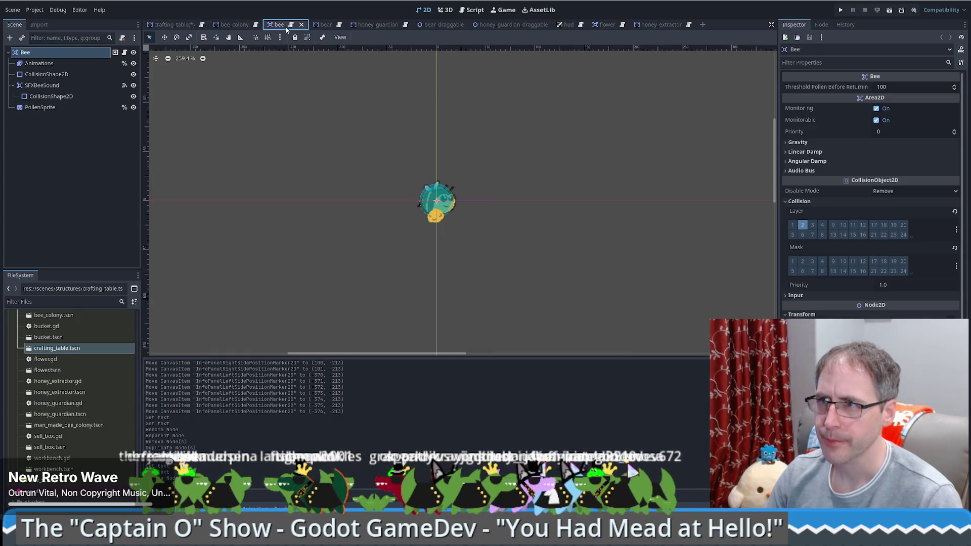
{"action": "left_click", "coordinate": [319, 26]}
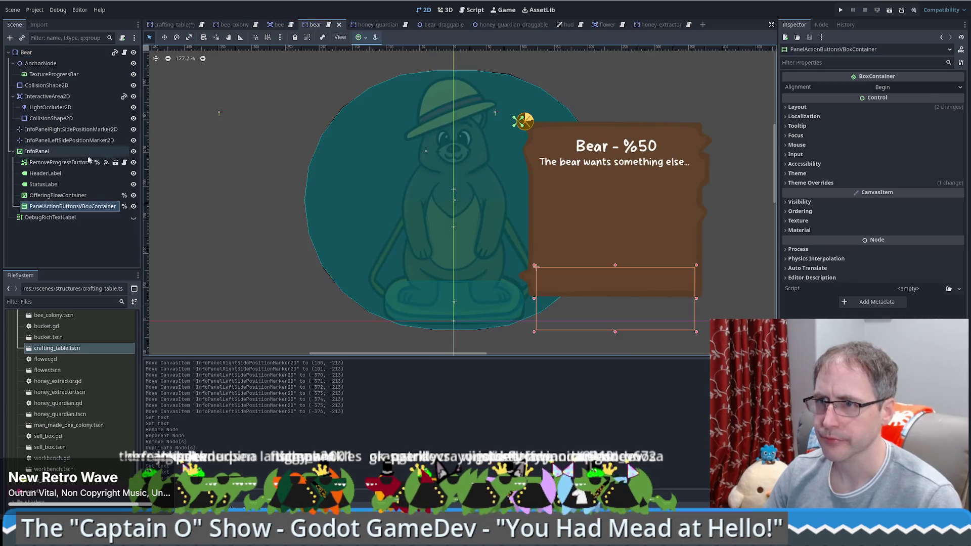
{"action": "left_click", "coordinate": [164, 25]}
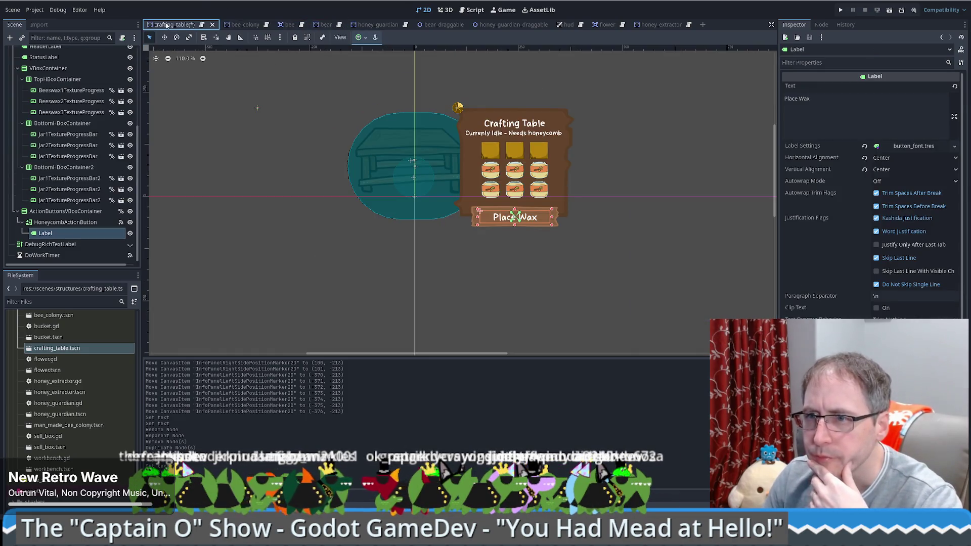
{"action": "left_click", "coordinate": [328, 25]}
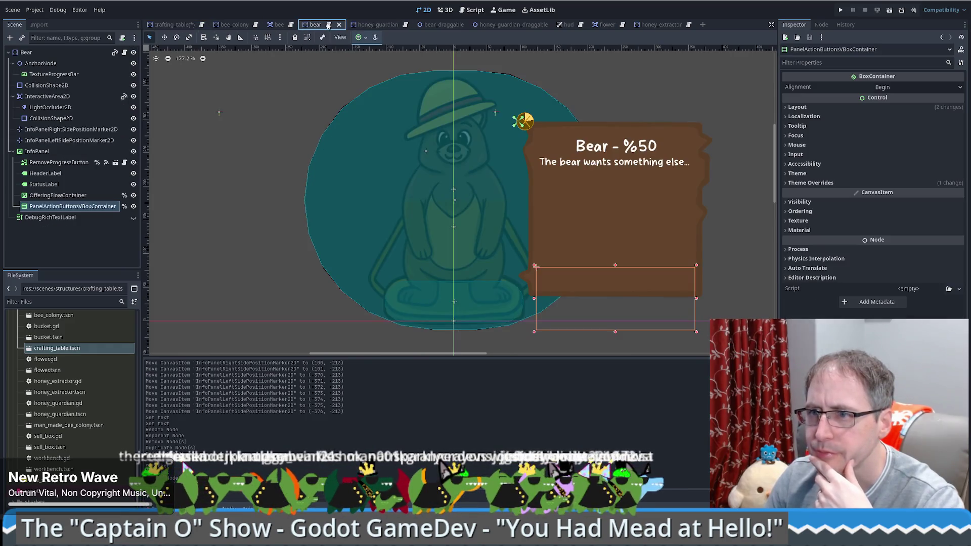
{"action": "left_click", "coordinate": [171, 25]}
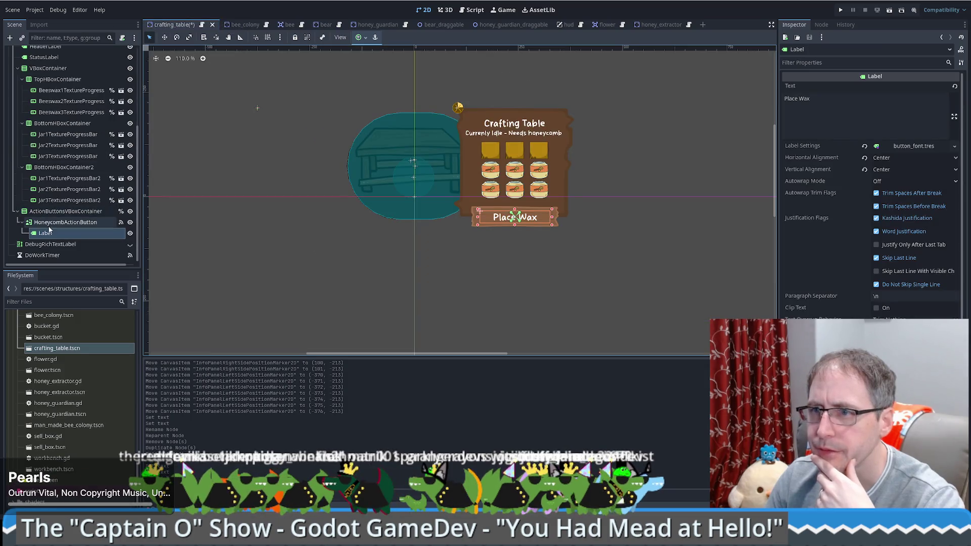
Step: Delete the HoneycombActionButton node and save the crafting_table scene
{"action": "left_click", "coordinate": [53, 222]}
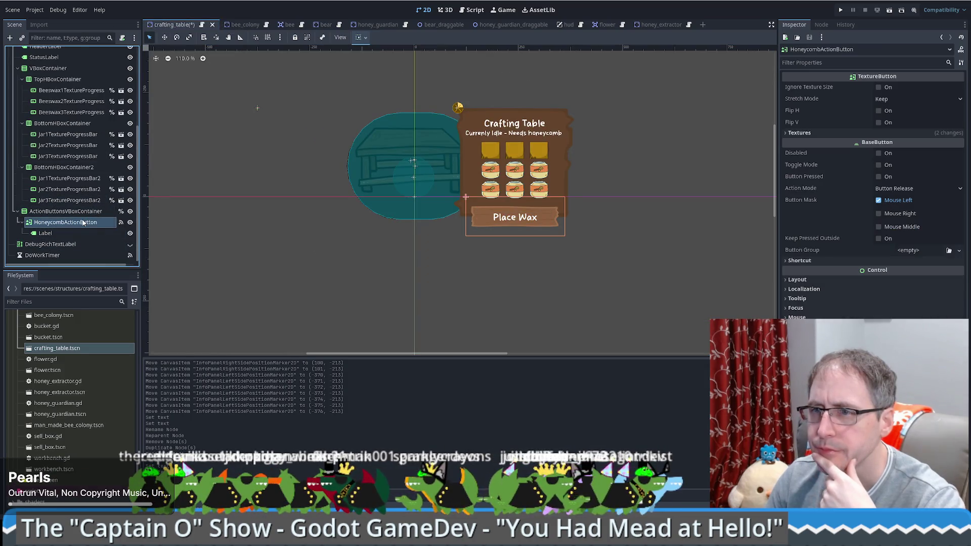
{"action": "key", "text": "Delete"}
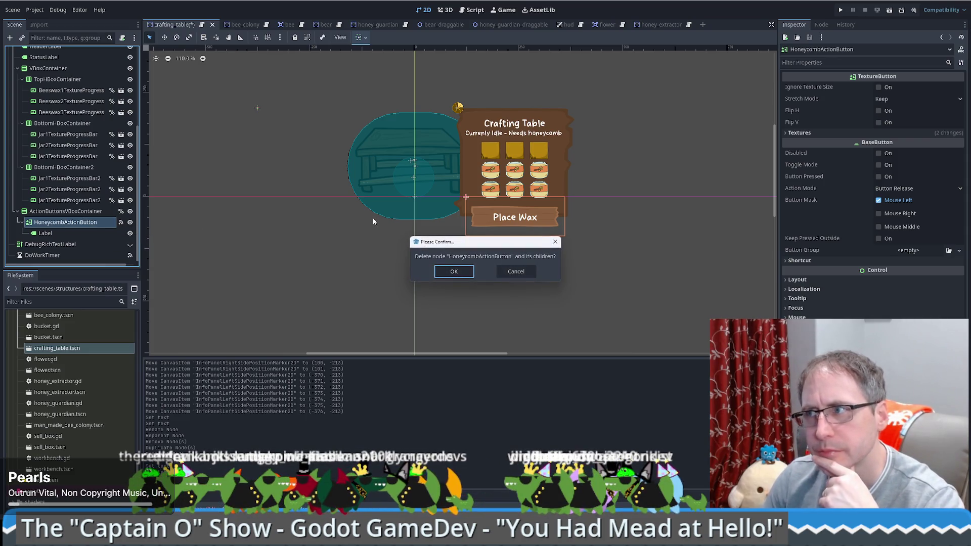
{"action": "left_click", "coordinate": [456, 272]}
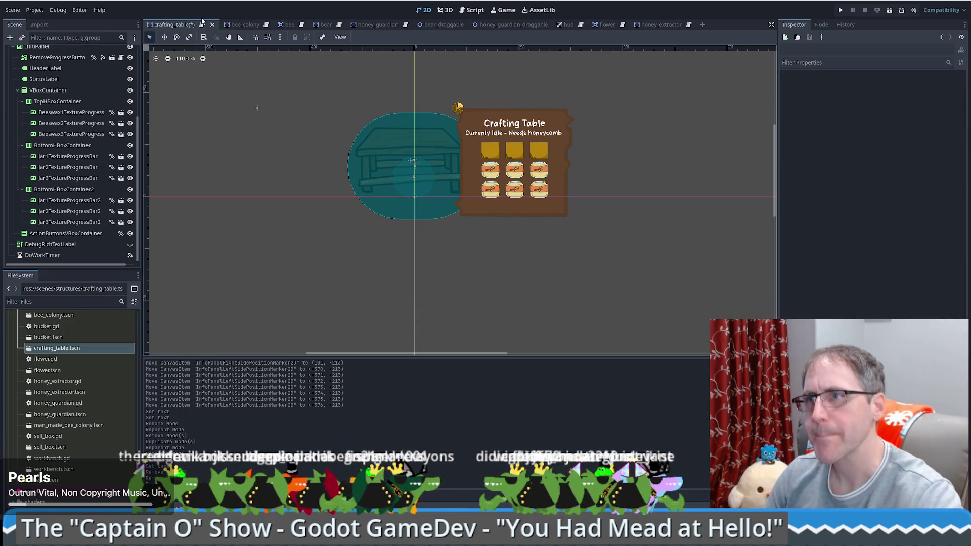
{"action": "key", "text": "ctrl+s"}
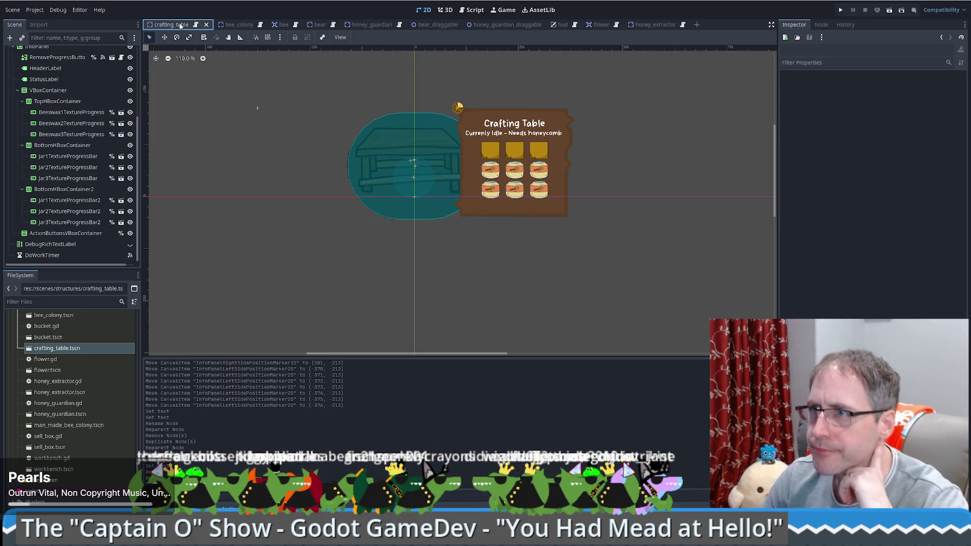
Step: Select DoWorkTimer, then StatusLabel so its Inspector properties are shown
{"action": "left_click", "coordinate": [46, 256]}
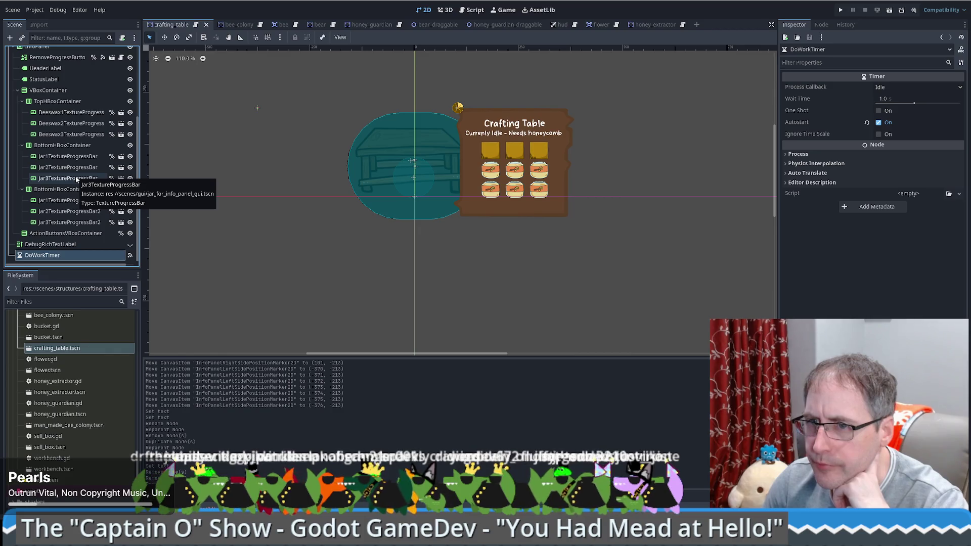
{"action": "scroll", "coordinate": [75, 175], "scroll_direction": "up", "scroll_amount": 5}
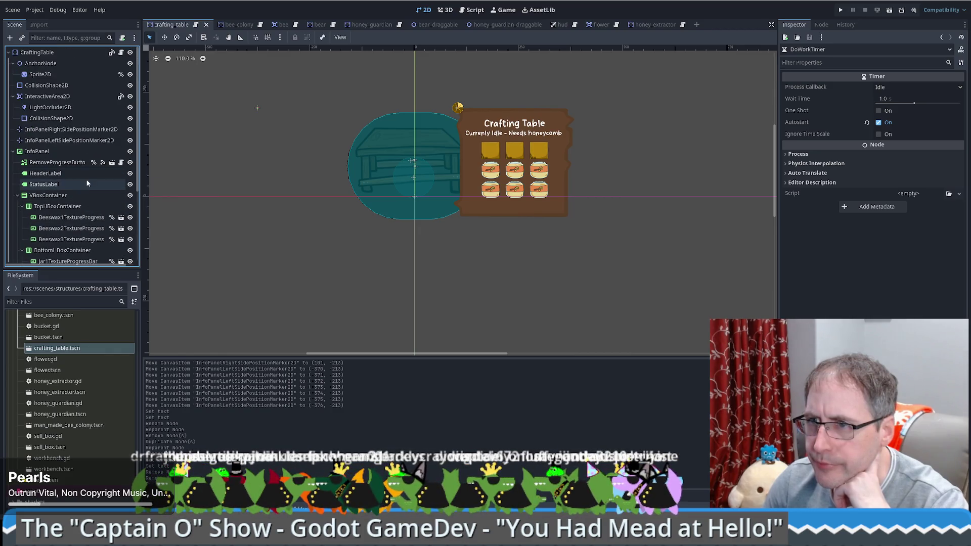
{"action": "left_click", "coordinate": [61, 184]}
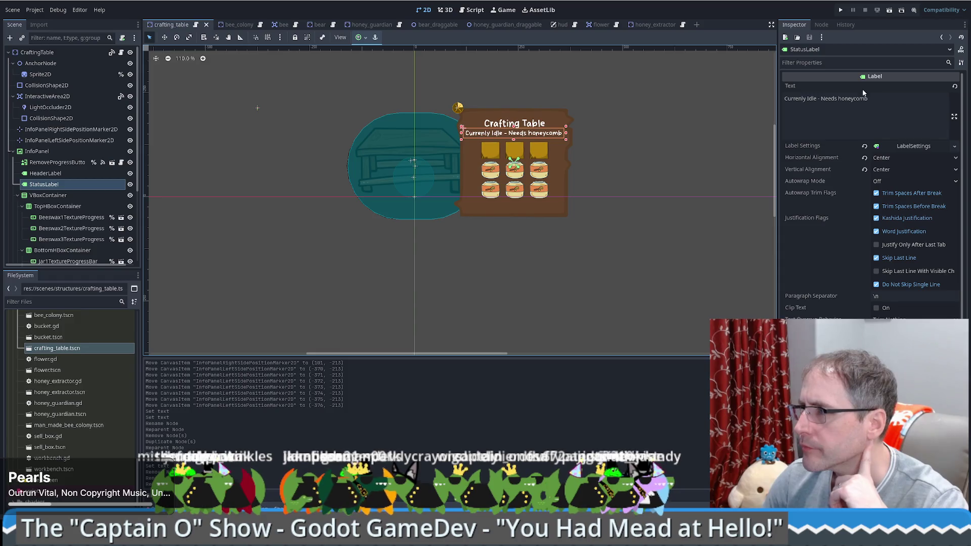
Step: Replace the StatusLabel text with 'Needs beeswax'
{"action": "left_click_drag", "start_coordinate": [866, 98], "coordinate": [807, 99]}
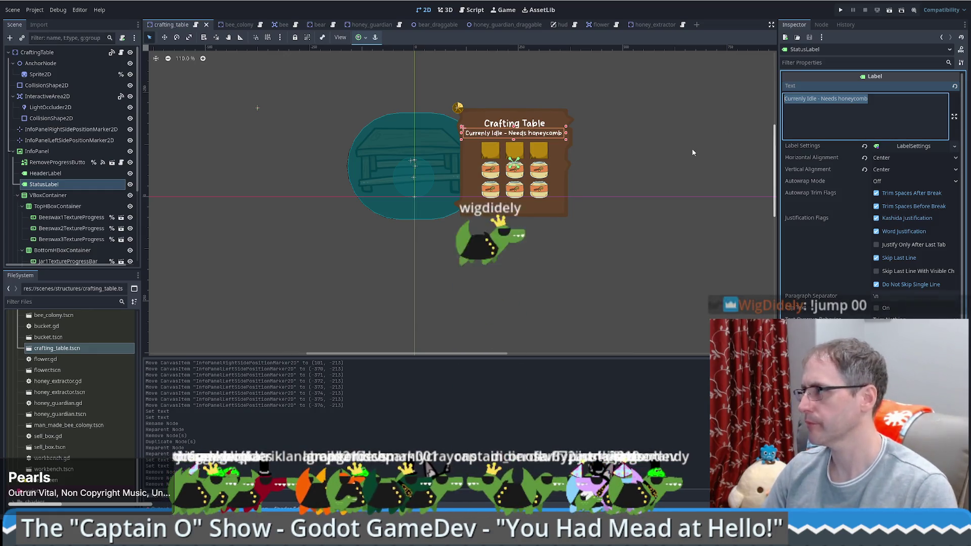
{"action": "type", "text": "Placed"}
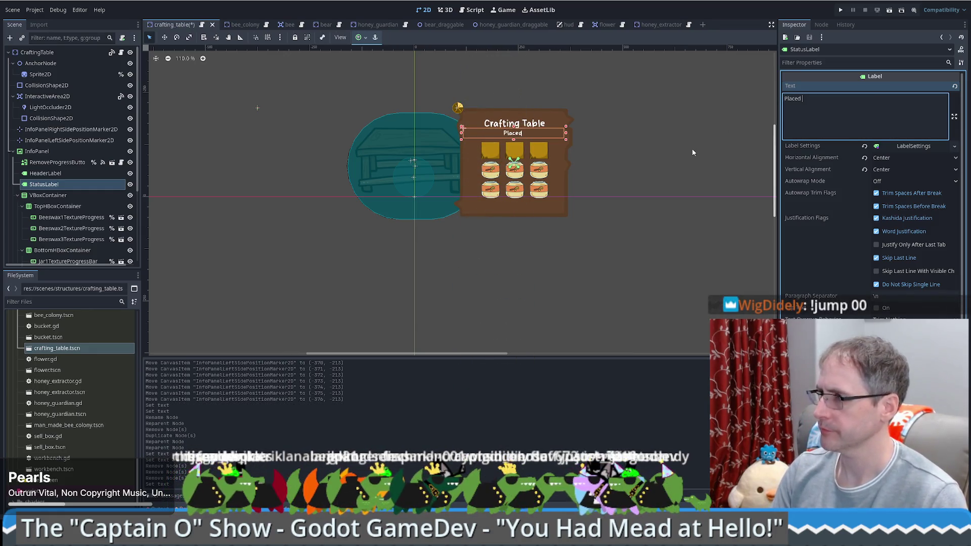
{"action": "key", "text": "BackSpace"}
{"action": "type", "text": "wax"}
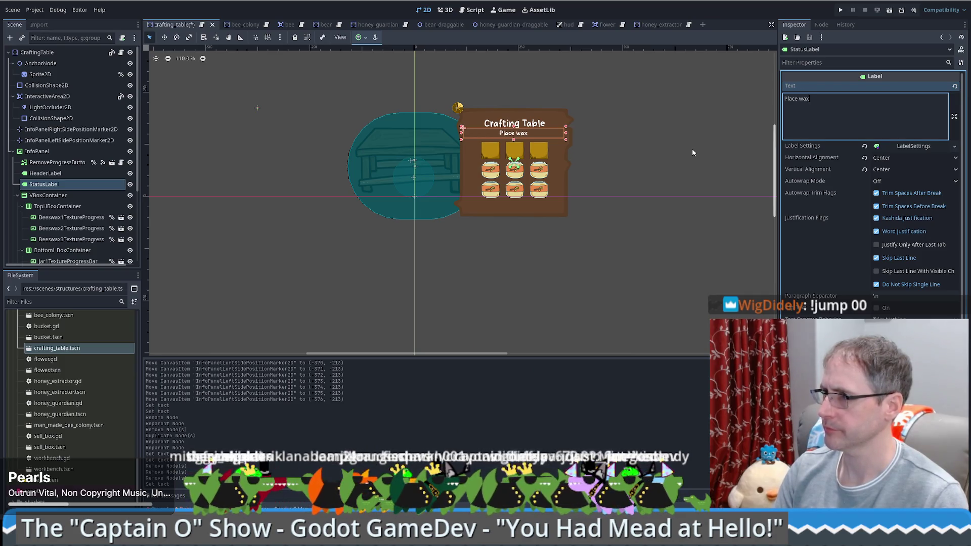
{"action": "type", "text": " to begin"}
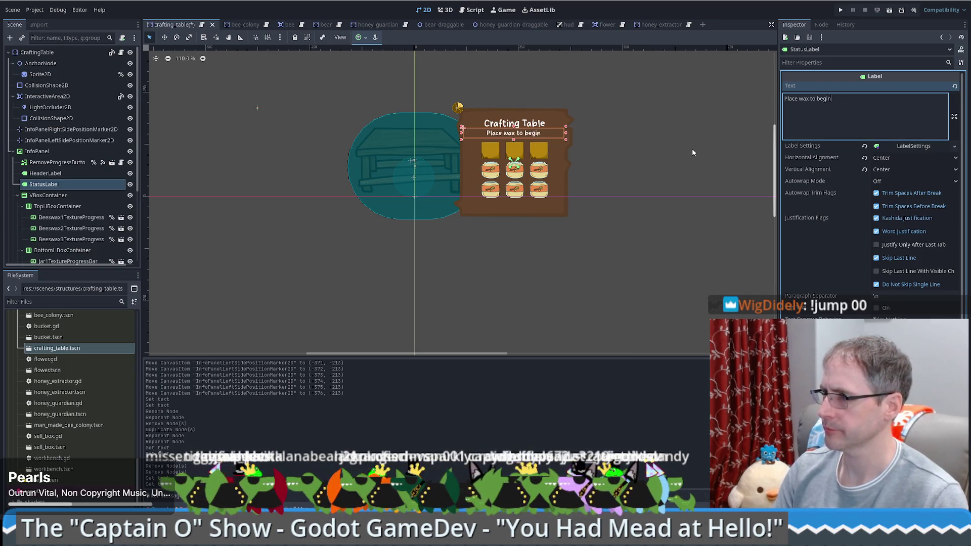
{"action": "key", "text": "BackSpace"}
{"action": "key", "text": "BackSpace"}
{"action": "key", "text": "BackSpace"}
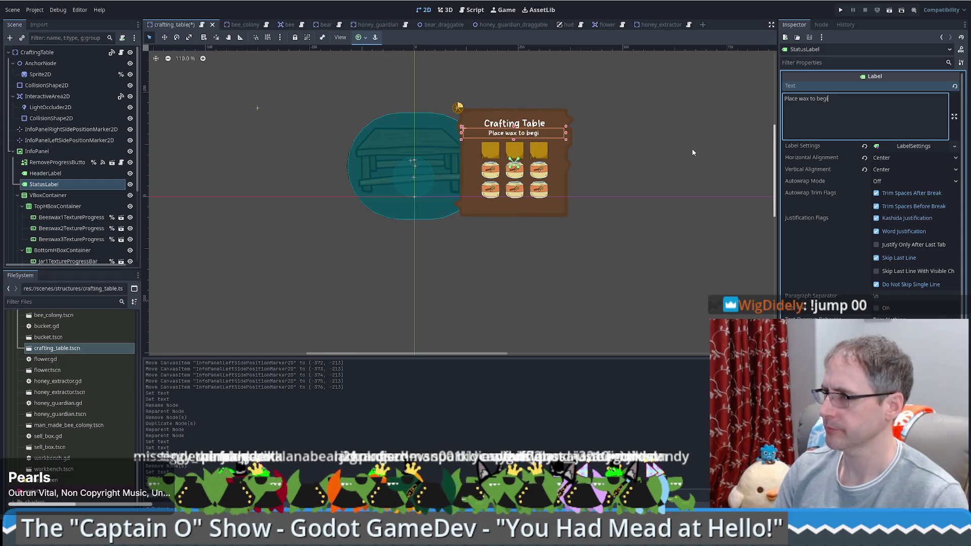
{"action": "key", "text": "BackSpace"}
{"action": "key", "text": "BackSpace"}
{"action": "key", "text": "BackSpace"}
{"action": "type", "text": "Needs"}
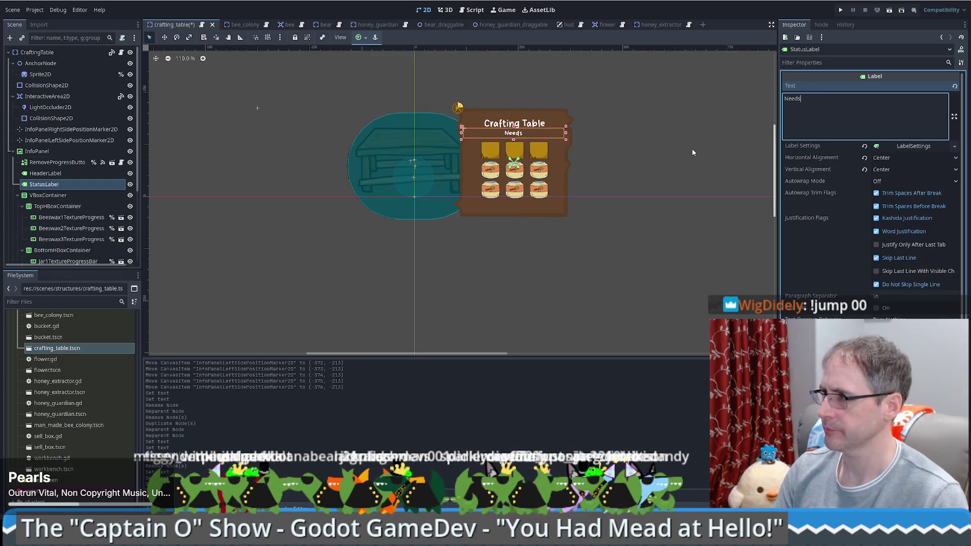
{"action": "type", "text": " wax"}
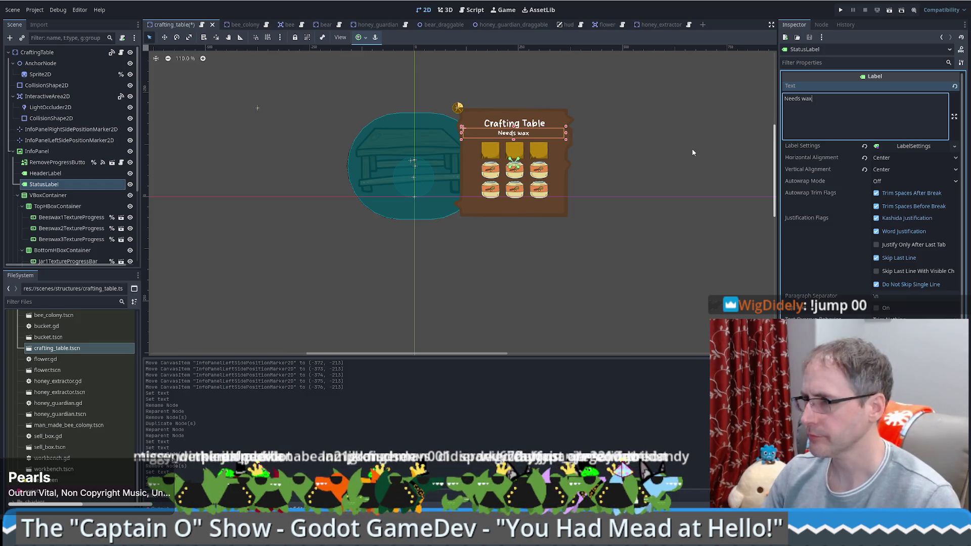
{"action": "key", "text": "Left"}
{"action": "key", "text": "Left"}
{"action": "key", "text": "Left"}
{"action": "type", "text": "be"}
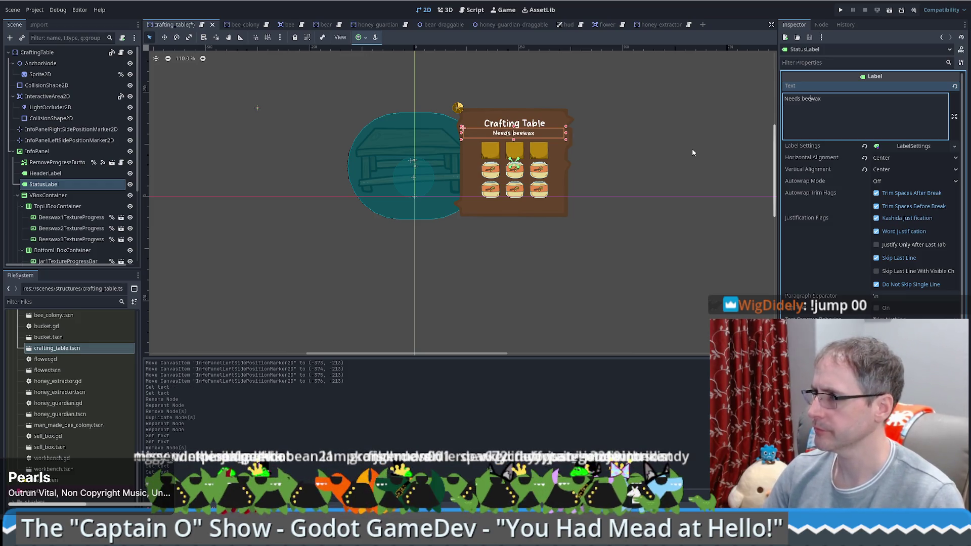
{"action": "type", "text": "es"}
{"action": "key", "text": "End"}
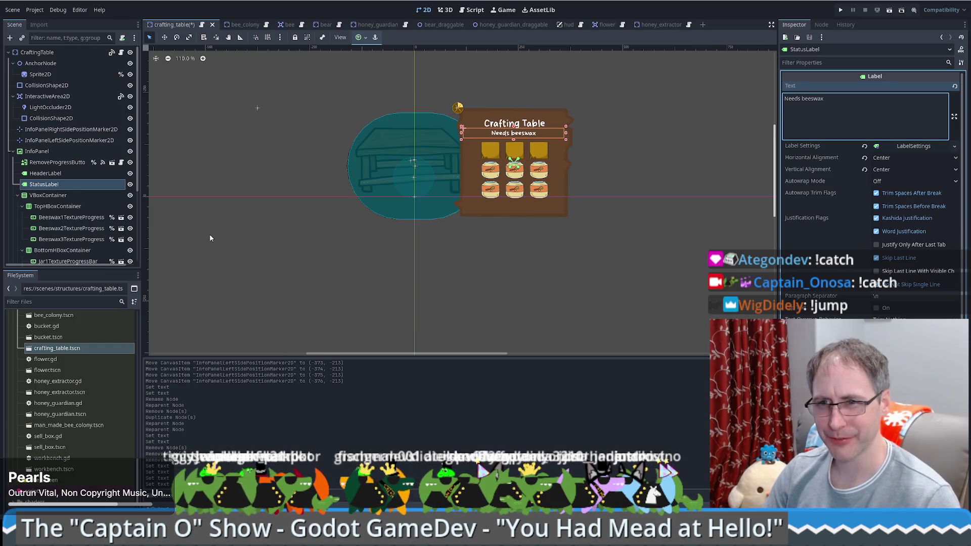
Step: Commit the 'Needs beeswax' label text by clicking back in the Scene dock
{"action": "left_click", "coordinate": [56, 207]}
{"action": "left_click", "coordinate": [56, 187]}
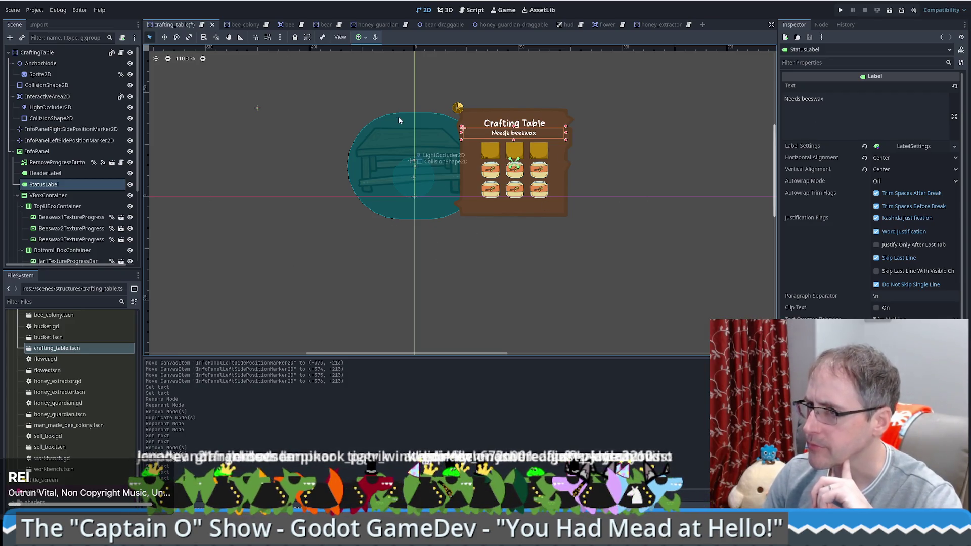
{"action": "scroll", "coordinate": [69, 224], "scroll_direction": "down", "scroll_amount": 3}
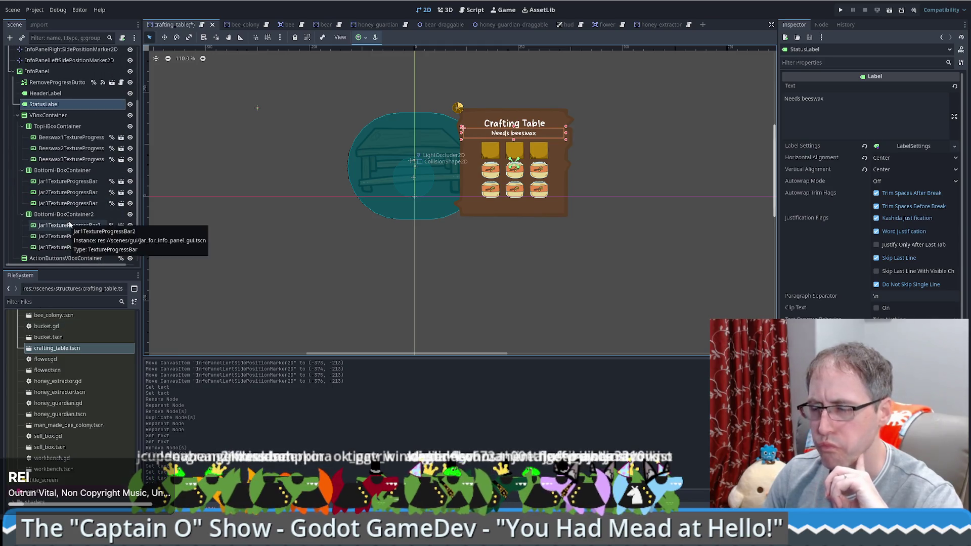
{"action": "scroll", "coordinate": [68, 225], "scroll_direction": "up", "scroll_amount": 1}
{"action": "scroll", "coordinate": [70, 223], "scroll_direction": "up", "scroll_amount": 2}
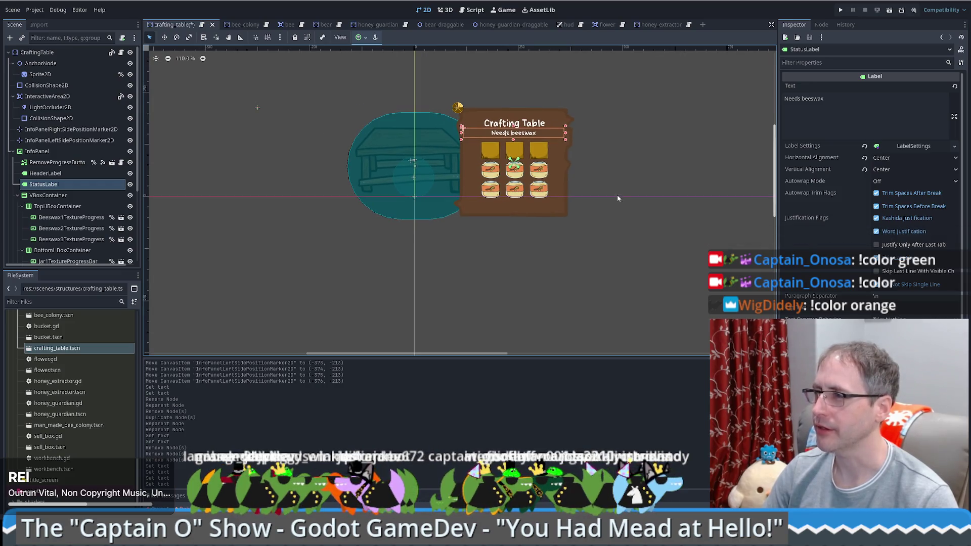
Step: Inspect Beeswax3 and Jar3 progress bars, recentre the canvas, and switch to the browser
{"action": "left_click", "coordinate": [536, 155]}
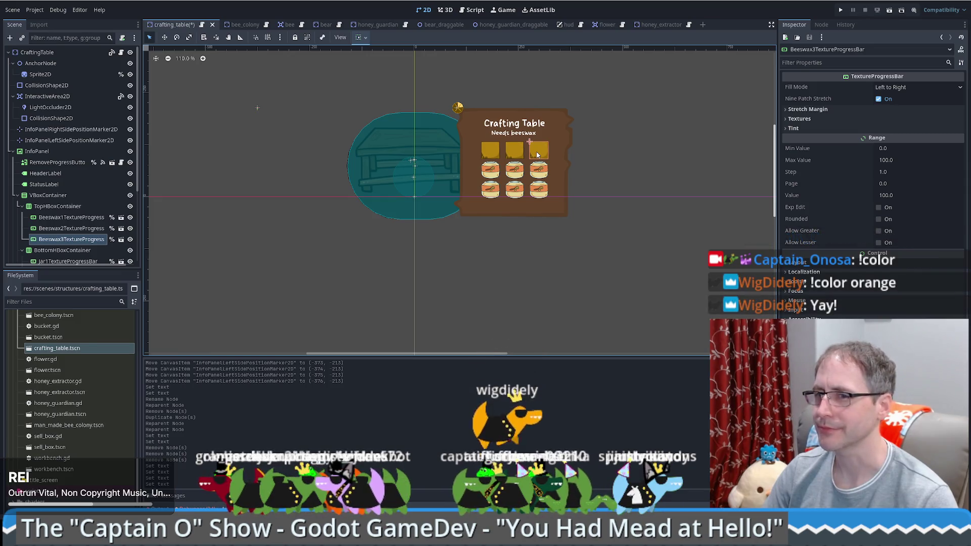
{"action": "left_click", "coordinate": [545, 175]}
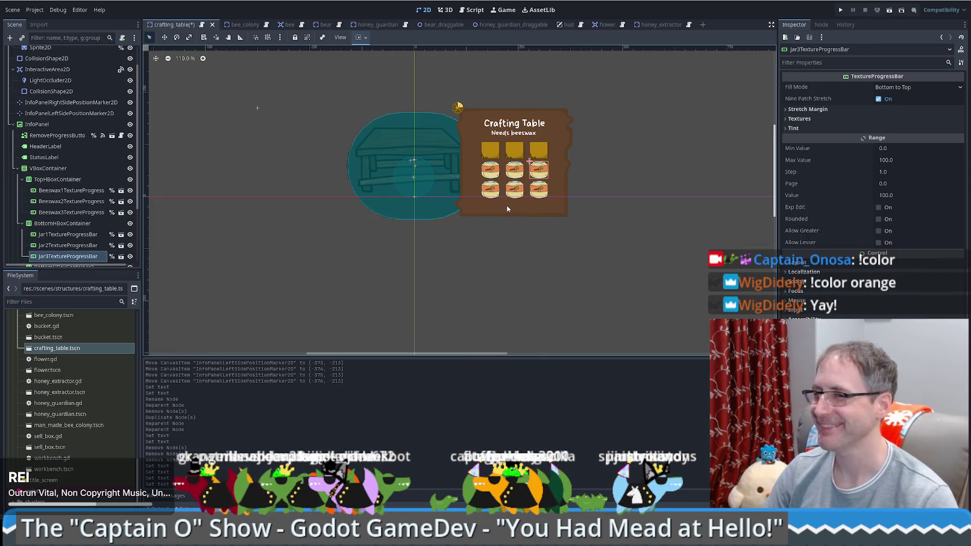
{"action": "scroll", "coordinate": [65, 250], "scroll_direction": "down", "scroll_amount": 4}
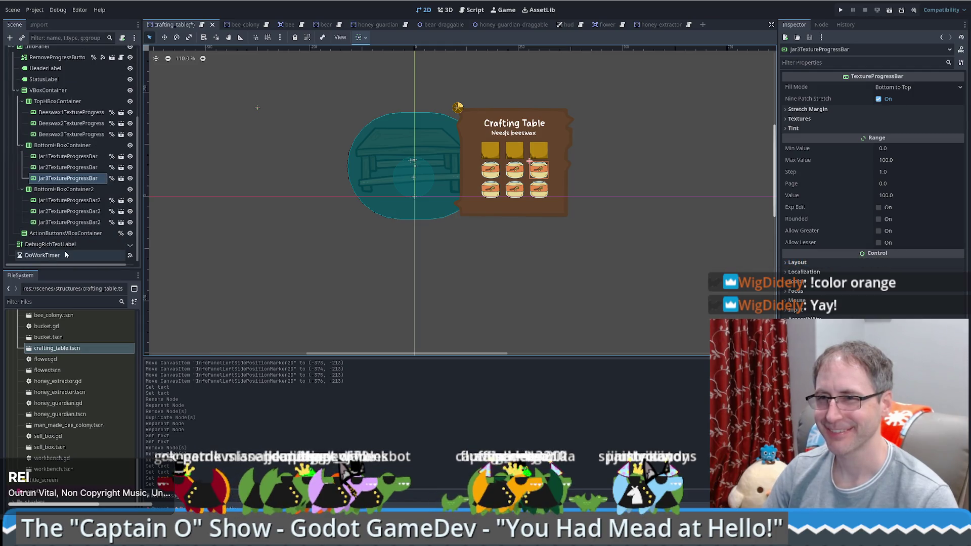
{"action": "scroll", "coordinate": [65, 255], "scroll_direction": "up", "scroll_amount": 5}
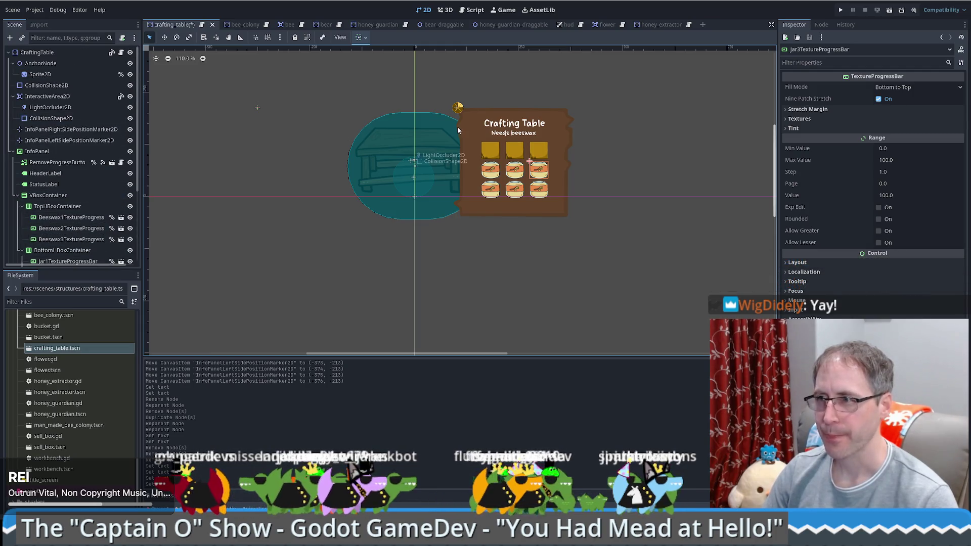
{"action": "left_click_drag", "start_coordinate": [354, 114], "coordinate": [404, 167]}
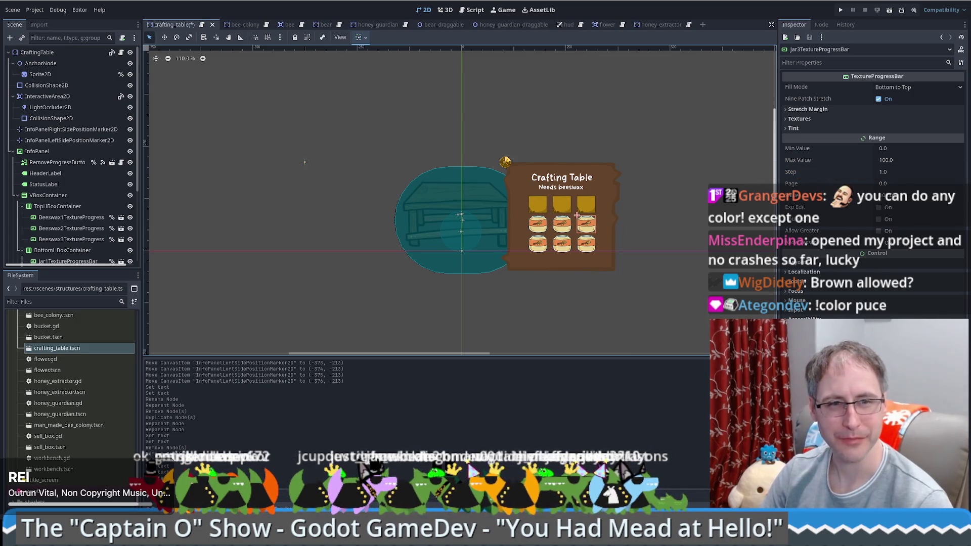
{"action": "scroll", "coordinate": [68, 220], "scroll_direction": "down", "scroll_amount": 5}
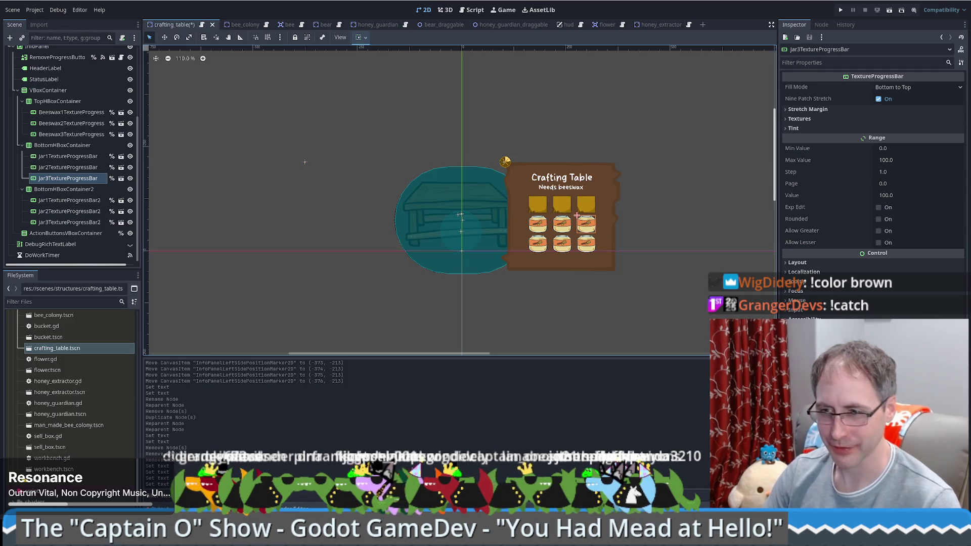
{"action": "key", "text": "alt+Tab"}
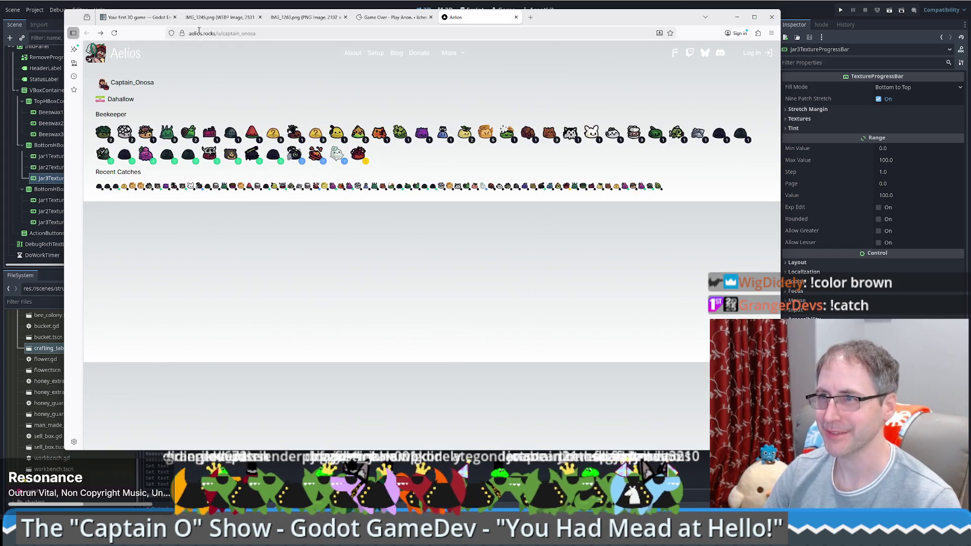
Step: Edit the username in aelios.rocks/u/ and load the other player's profile address
{"action": "double_click", "coordinate": [236, 32]}
{"action": "key", "text": "BackSpace"}
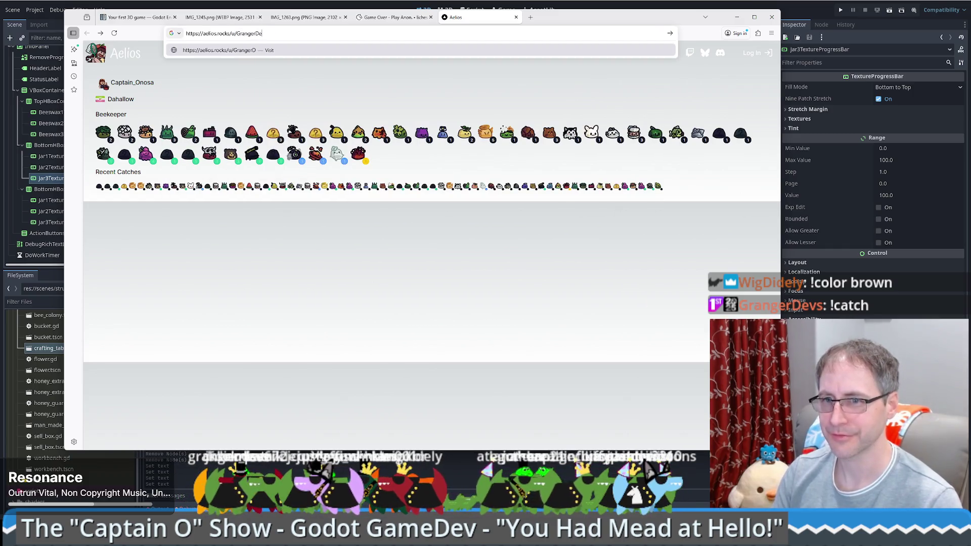
{"action": "key", "text": "Return"}
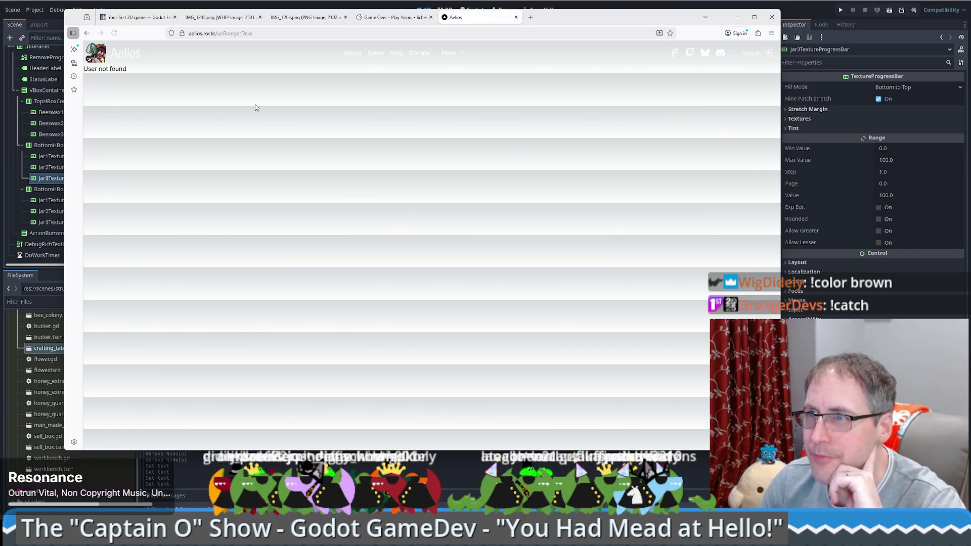
{"action": "left_click_drag", "start_coordinate": [270, 33], "coordinate": [259, 33]}
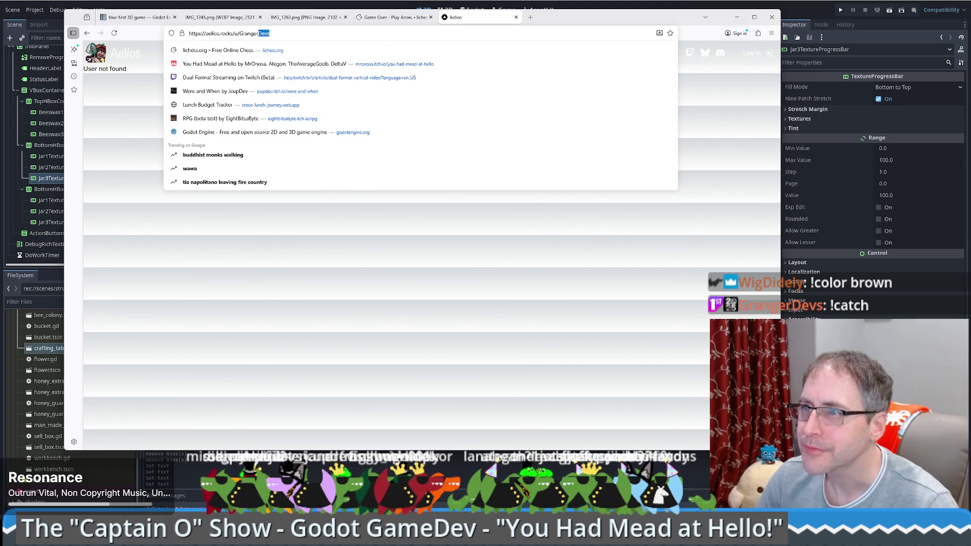
{"action": "key", "text": "BackSpace"}
{"action": "type", "text": "De"}
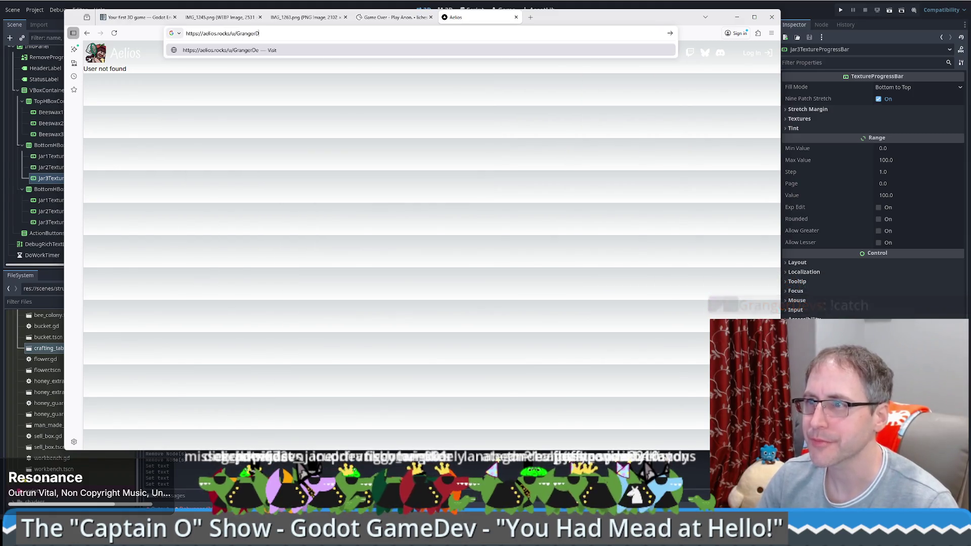
{"action": "key", "text": "ctrl+BackSpace"}
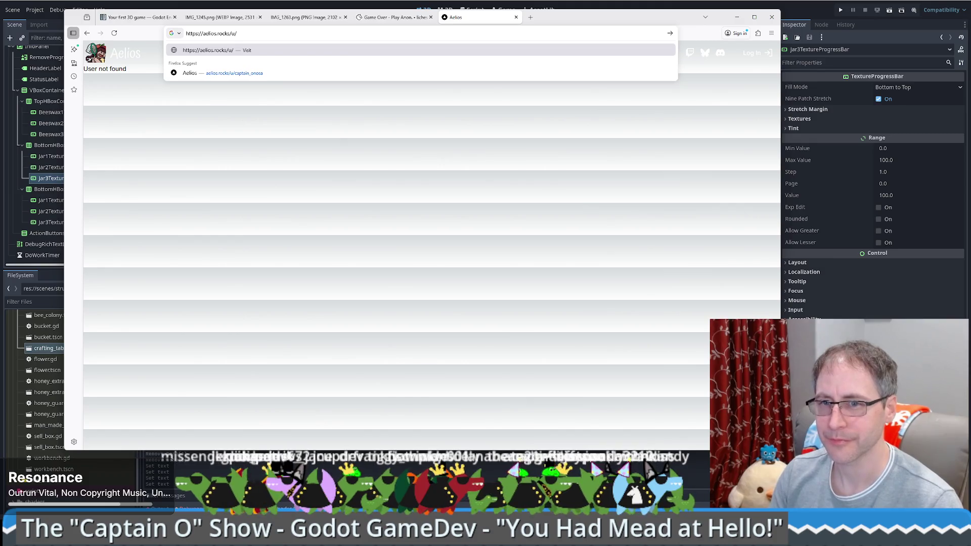
{"action": "type", "text": "GrangerDev"}
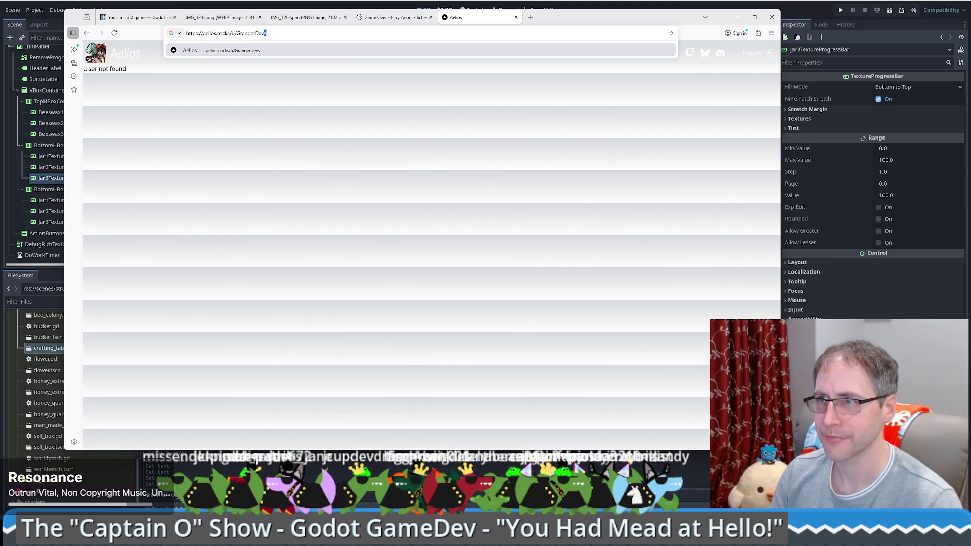
{"action": "key", "text": "Return"}
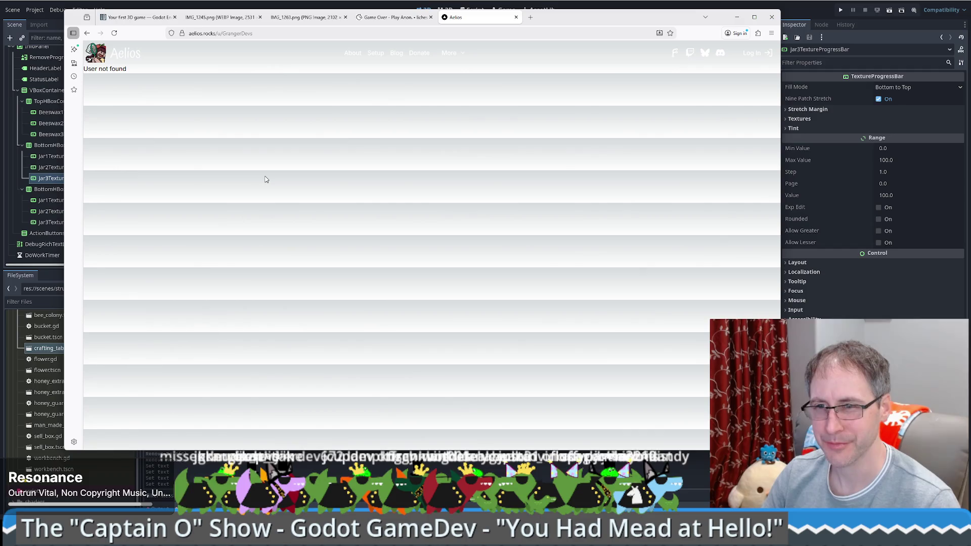
Step: Navigate back and forward, then load the lowercase aelios.rocks/u/grangerdevs profile
{"action": "key", "text": "alt+Left"}
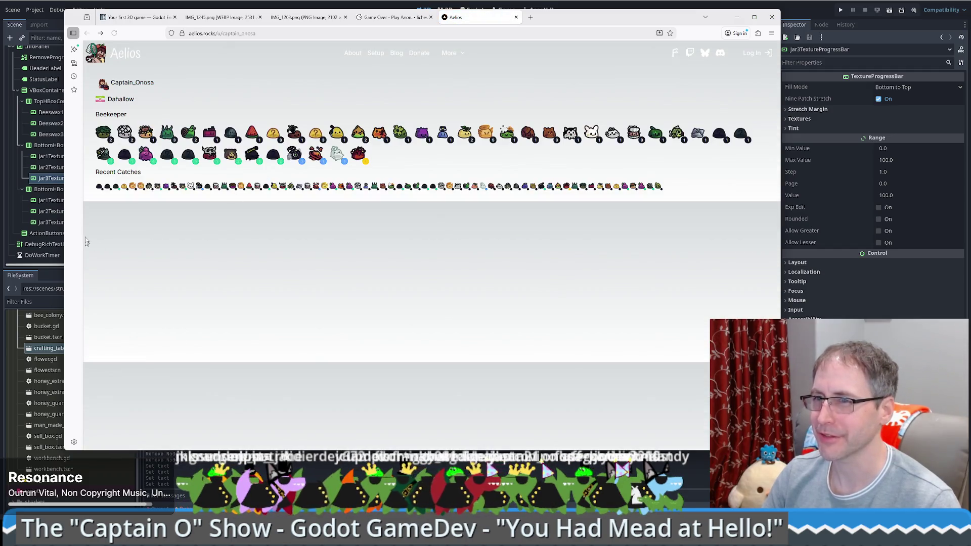
{"action": "key", "text": "alt+Tab"}
{"action": "key", "text": "alt+Tab"}
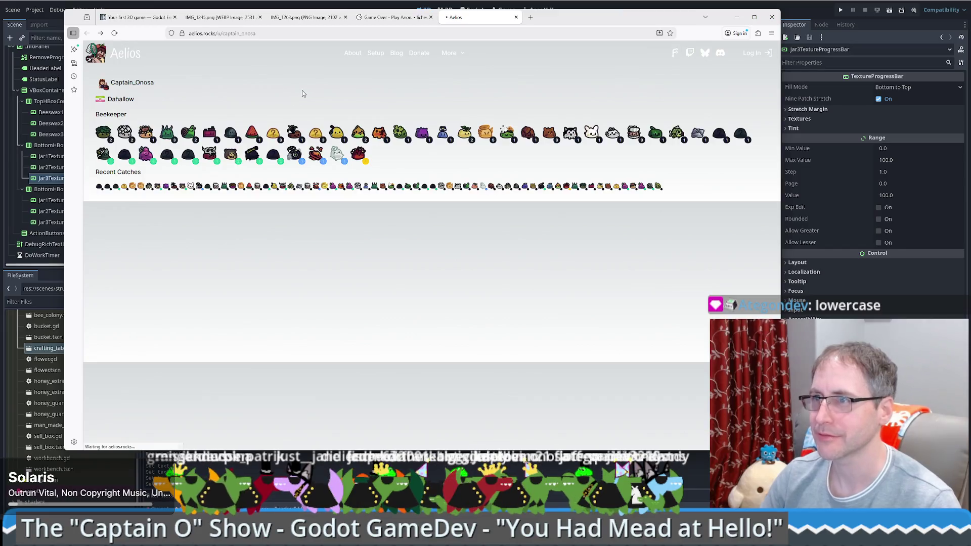
{"action": "key", "text": "alt+Right"}
{"action": "left_click", "coordinate": [224, 33]}
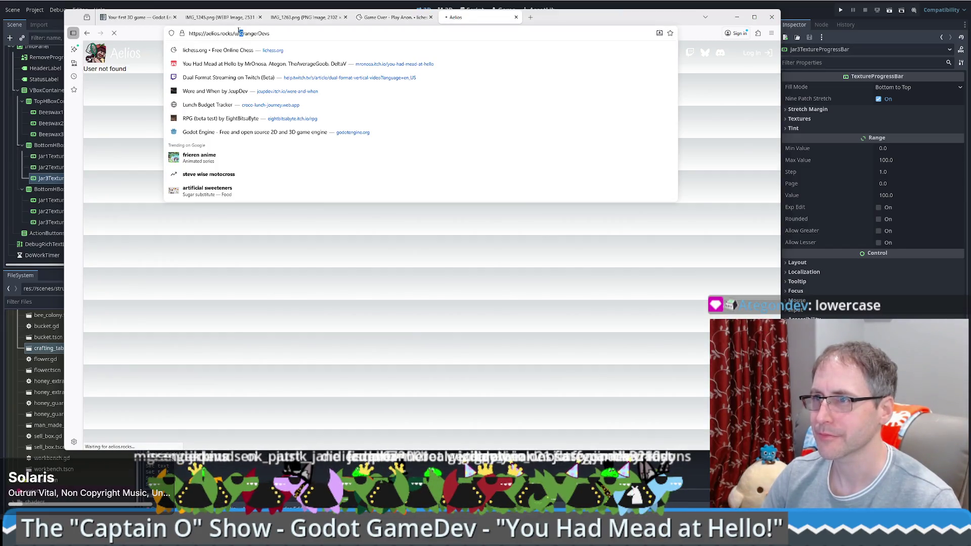
{"action": "left_click", "coordinate": [241, 33]}
{"action": "key", "text": "BackSpace"}
{"action": "type", "text": "g"}
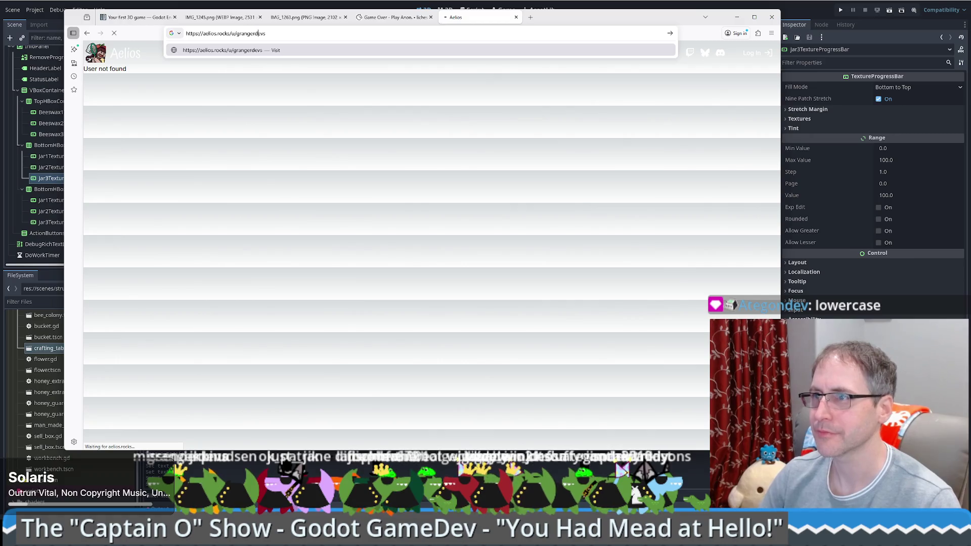
{"action": "key", "text": "Return"}
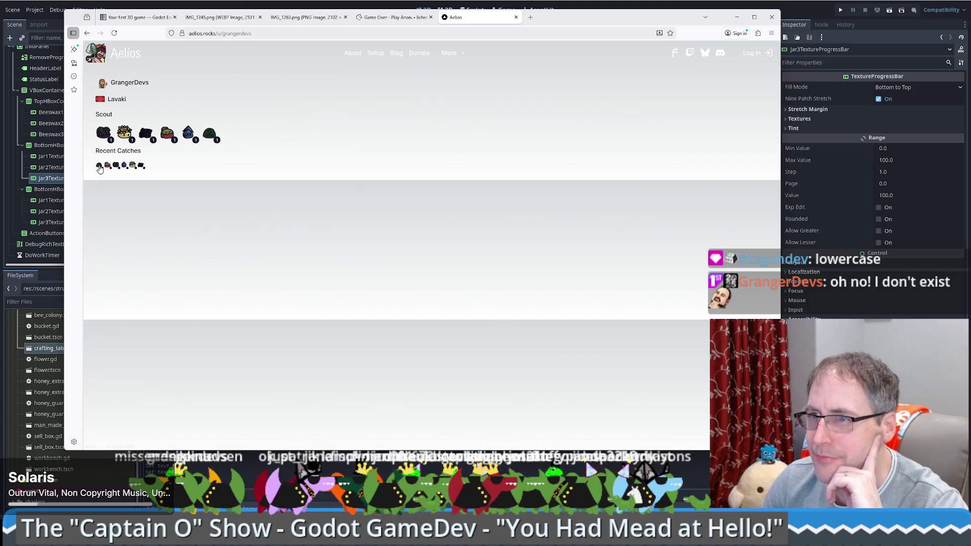
Step: View the first recent catch, go back to the Beekeeper profile, and return to Godot
{"action": "left_click", "coordinate": [100, 167]}
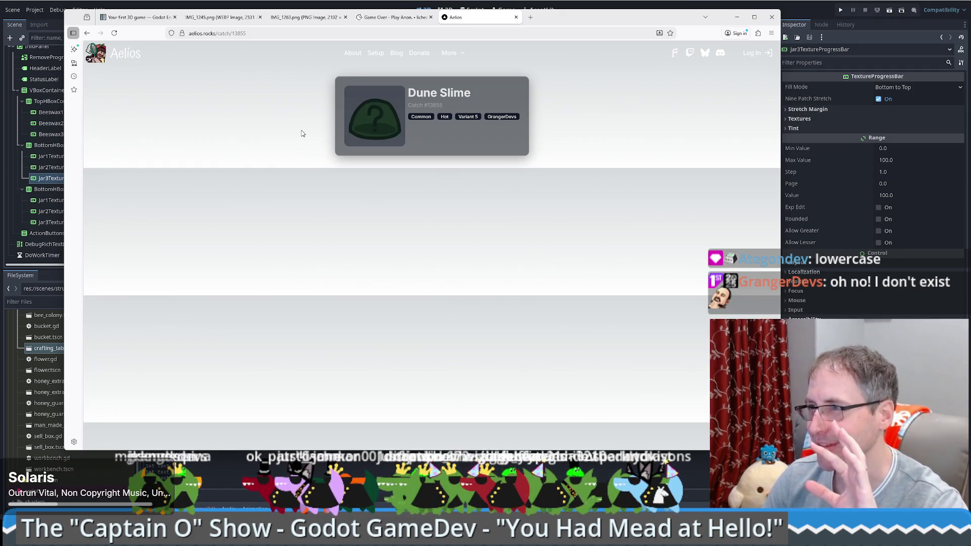
{"action": "key", "text": "alt+Left"}
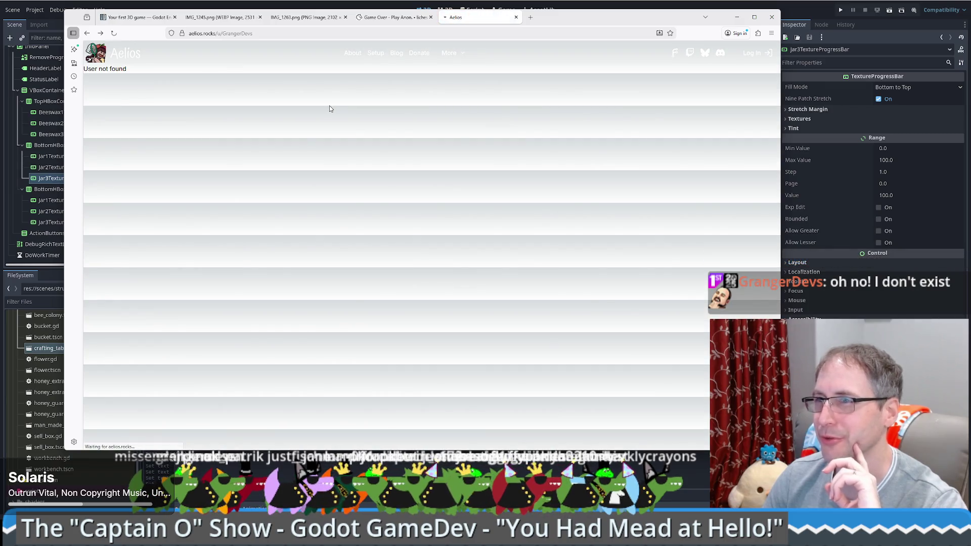
{"action": "key", "text": "alt+Left"}
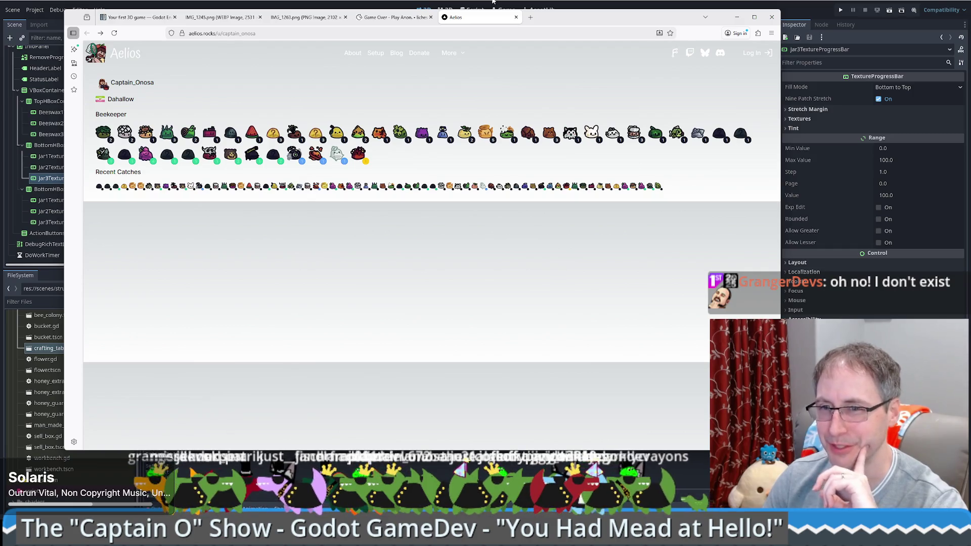
{"action": "key", "text": "alt+Tab"}
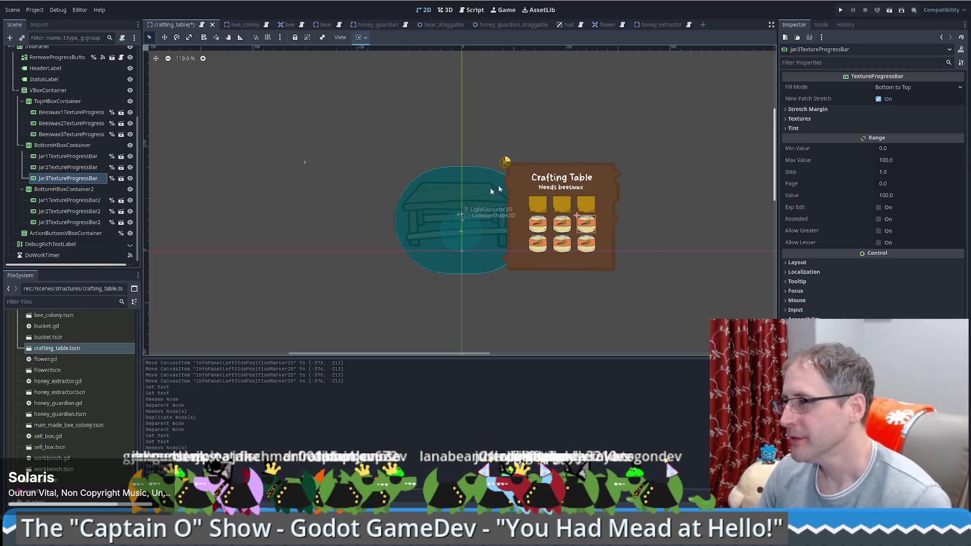
{"action": "scroll", "coordinate": [68, 211], "scroll_direction": "up", "scroll_amount": 1}
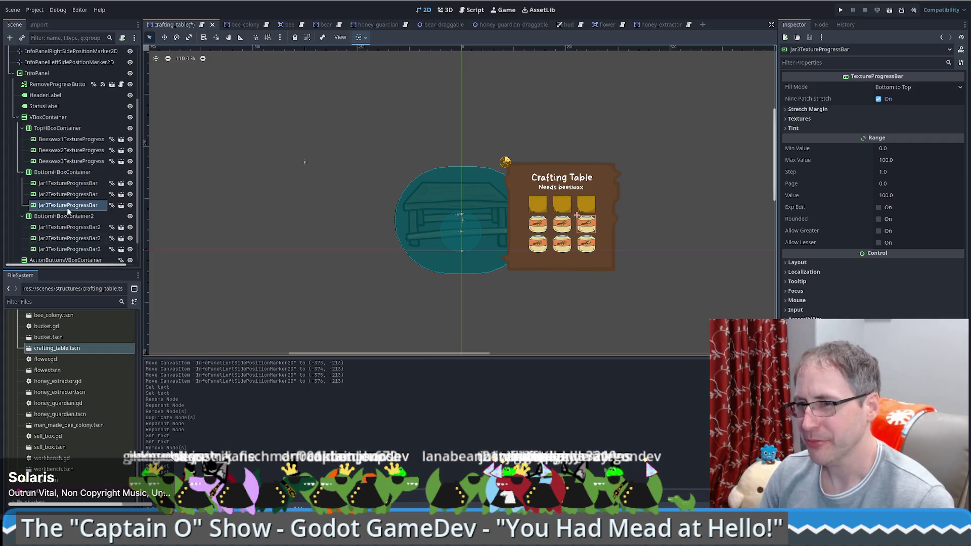
{"action": "scroll", "coordinate": [68, 205], "scroll_direction": "up", "scroll_amount": 2}
{"action": "scroll", "coordinate": [67, 167], "scroll_direction": "up", "scroll_amount": 2}
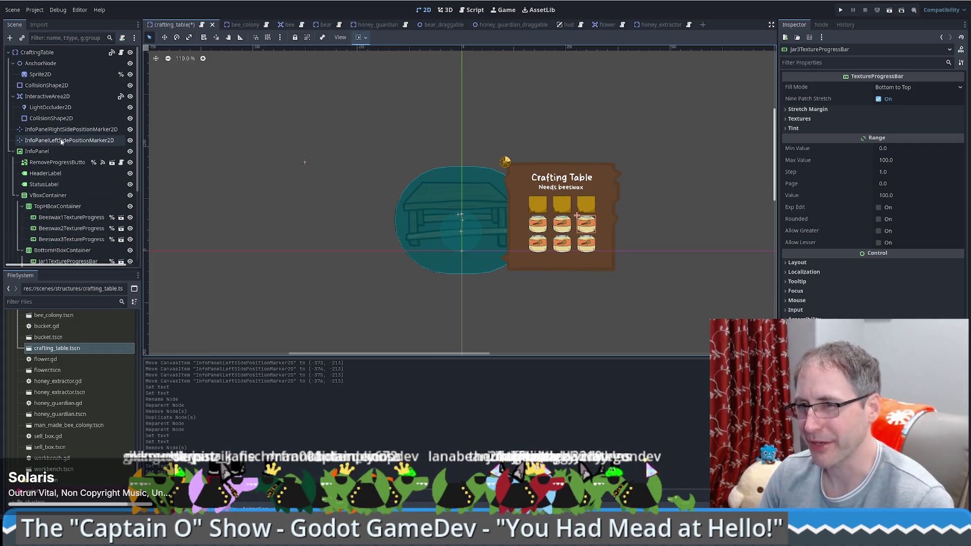
Step: Select the CraftingTable root node and save the crafting_table scene
{"action": "left_click", "coordinate": [56, 53]}
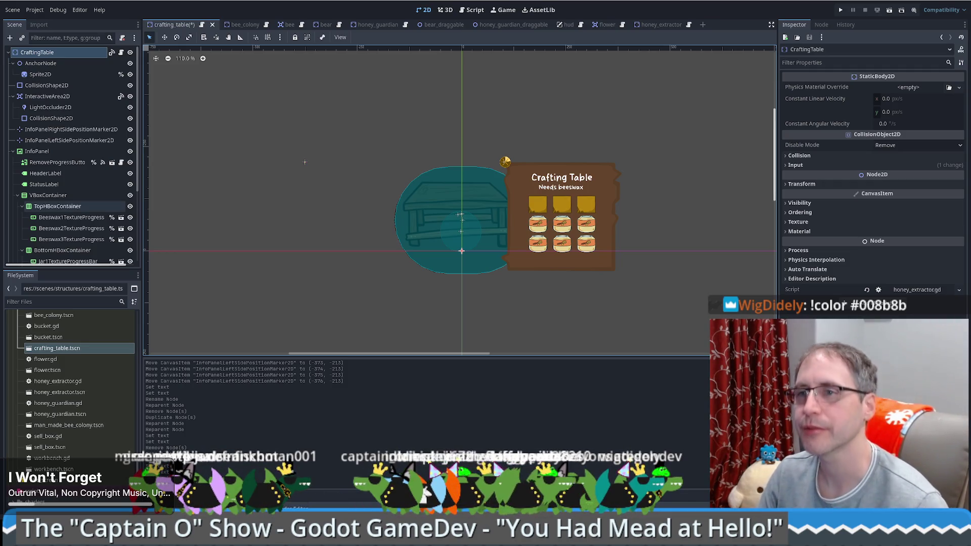
{"action": "scroll", "coordinate": [41, 151], "scroll_direction": "down", "scroll_amount": 5}
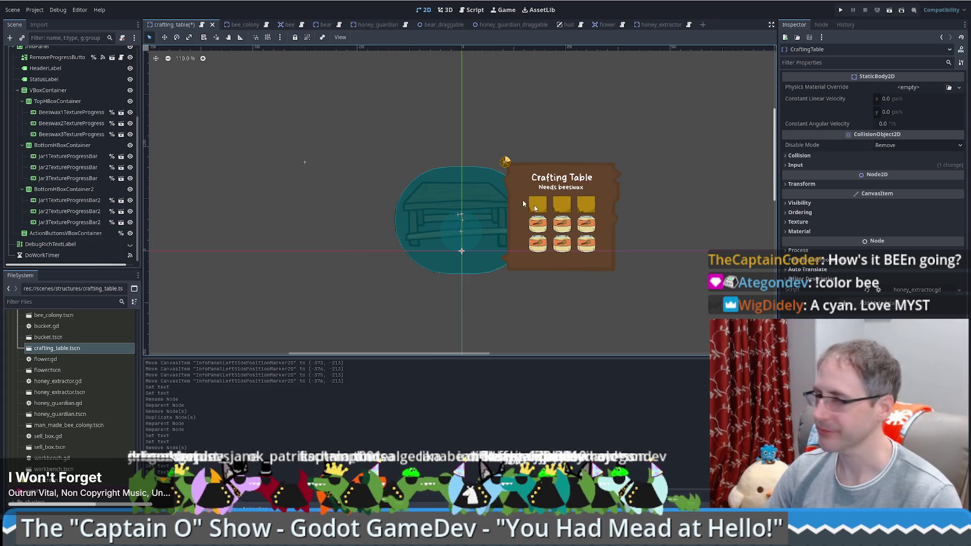
{"action": "scroll", "coordinate": [91, 213], "scroll_direction": "up", "scroll_amount": 3}
{"action": "scroll", "coordinate": [94, 198], "scroll_direction": "up", "scroll_amount": 3}
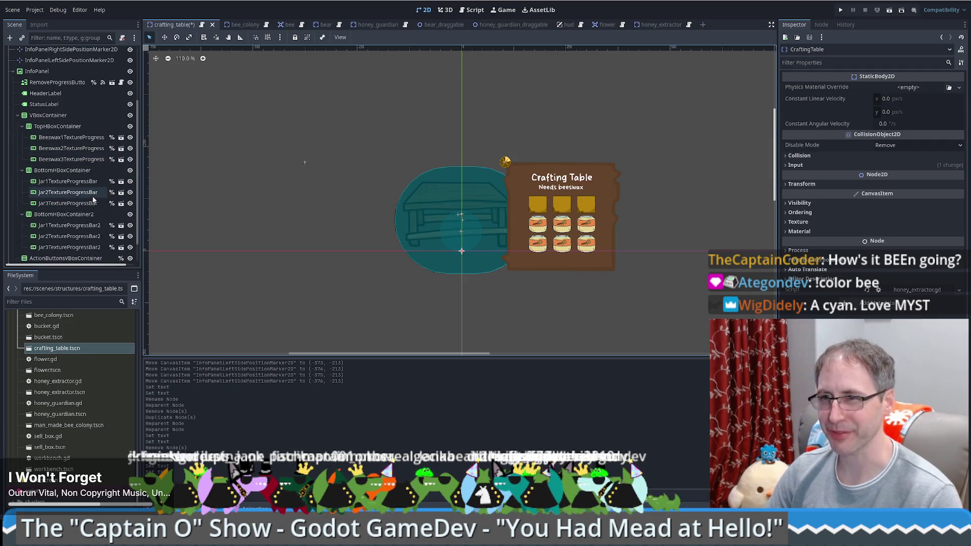
{"action": "scroll", "coordinate": [84, 164], "scroll_direction": "up", "scroll_amount": 3}
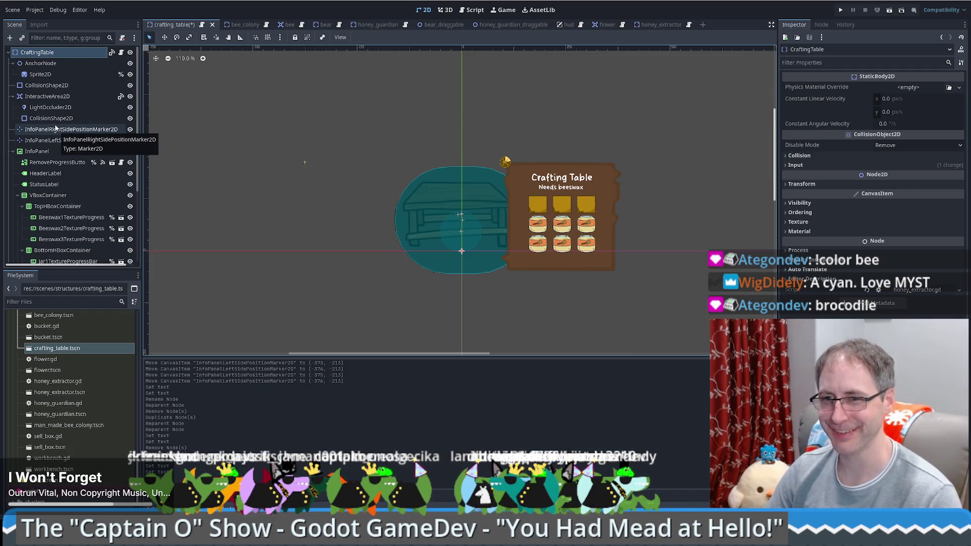
{"action": "scroll", "coordinate": [727, 159], "scroll_direction": "up", "scroll_amount": 2}
{"action": "scroll", "coordinate": [727, 159], "scroll_direction": "down", "scroll_amount": 1}
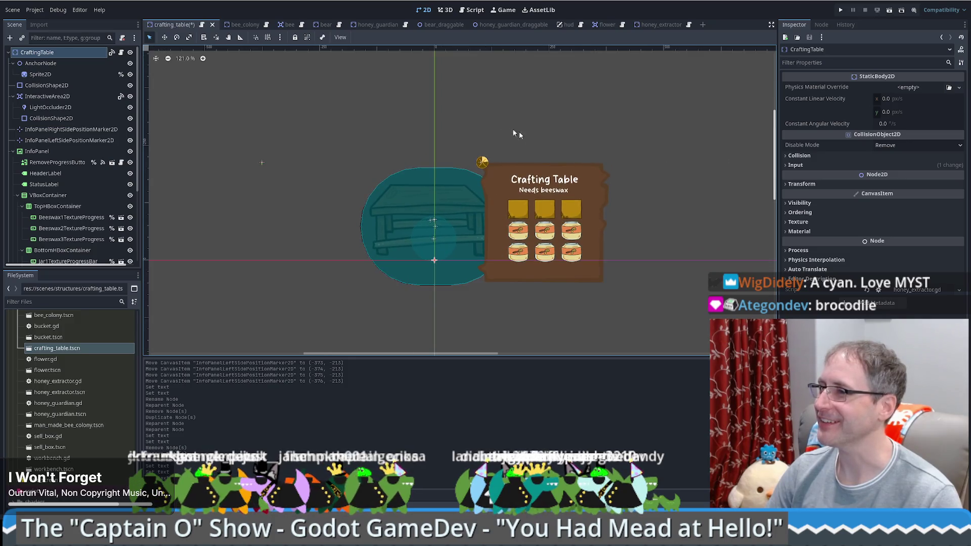
{"action": "left_click", "coordinate": [55, 51]}
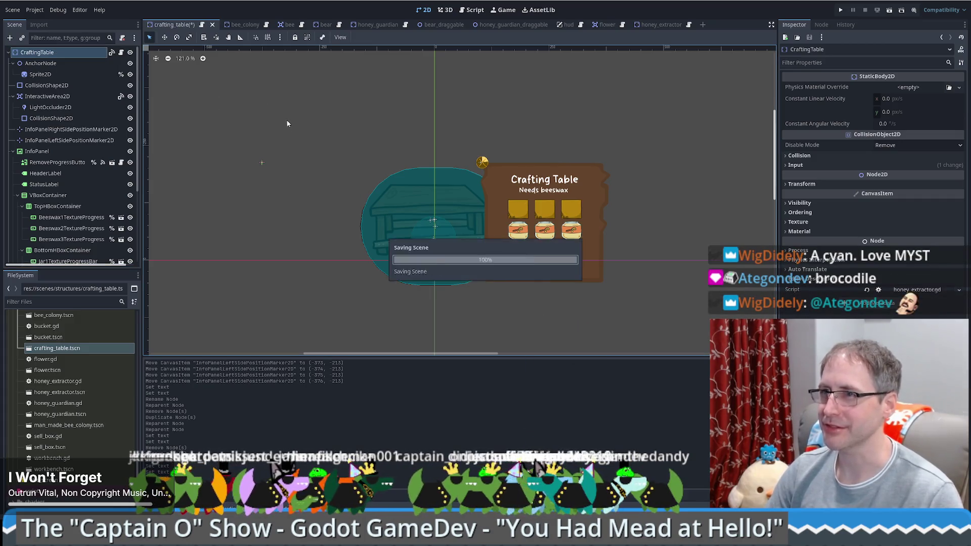
Step: Duplicate honey_extractor.gd in the structures folder as craft_table.gd
{"action": "left_click", "coordinate": [120, 52]}
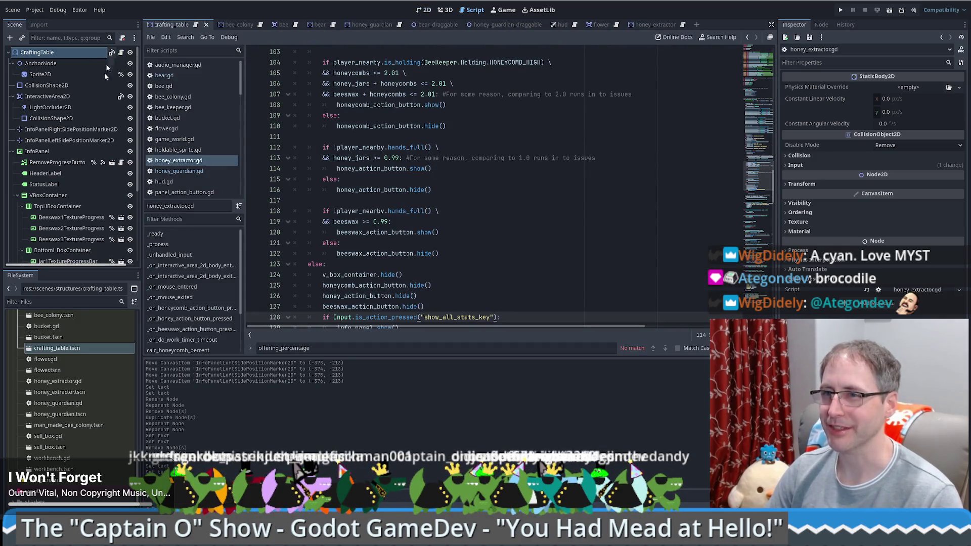
{"action": "left_click", "coordinate": [68, 381]}
{"action": "right_click", "coordinate": [69, 382]}
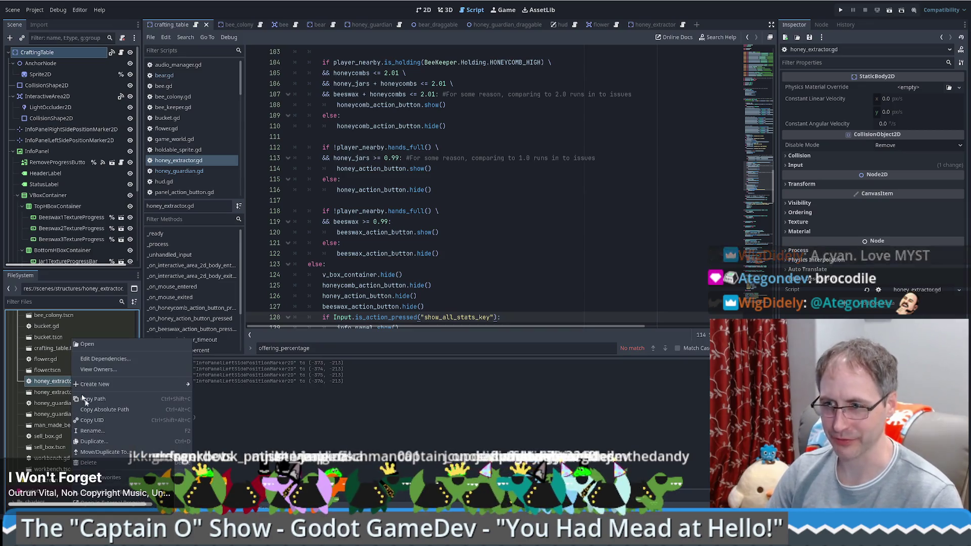
{"action": "left_click", "coordinate": [95, 440]}
{"action": "type", "text": "car.gd"}
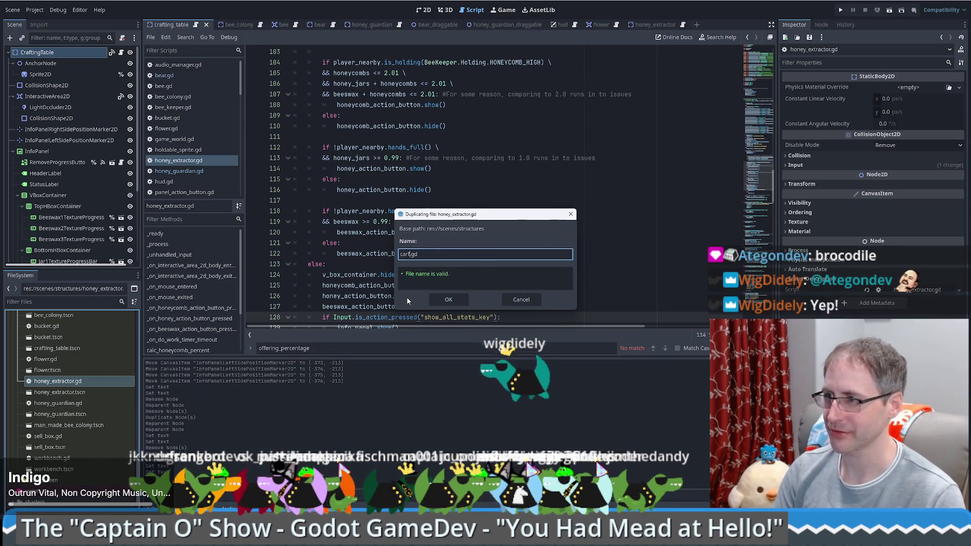
{"action": "key", "text": "BackSpace"}
{"action": "type", "text": "raft_table"}
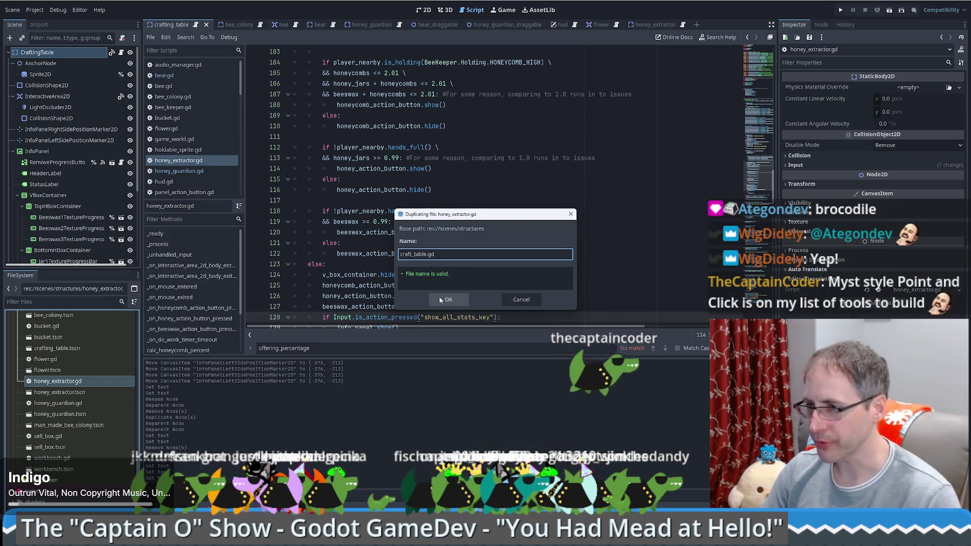
{"action": "left_click", "coordinate": [439, 299]}
Step: Rename the copy from craft_table.gd to crafting_table.gd
{"action": "left_click", "coordinate": [64, 348]}
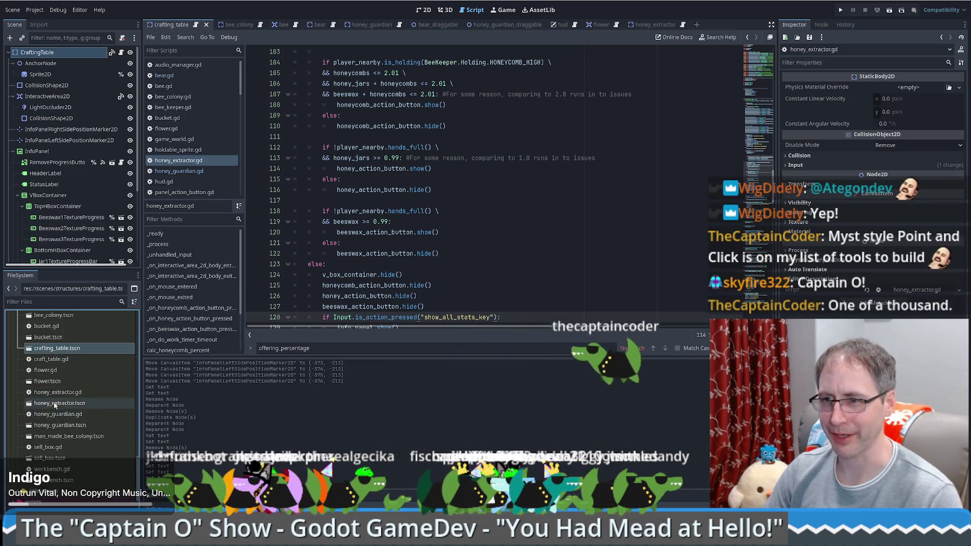
{"action": "left_click", "coordinate": [55, 361]}
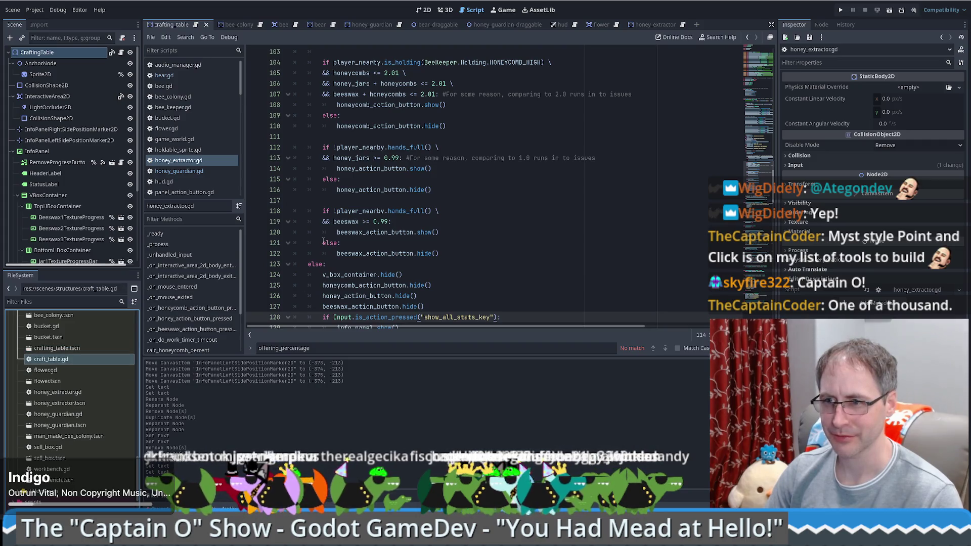
{"action": "key", "text": "F2"}
{"action": "key", "text": "Home"}
{"action": "key", "text": "Right"}
{"action": "key", "text": "Right"}
{"action": "key", "text": "Right"}
{"action": "type", "text": "ing"}
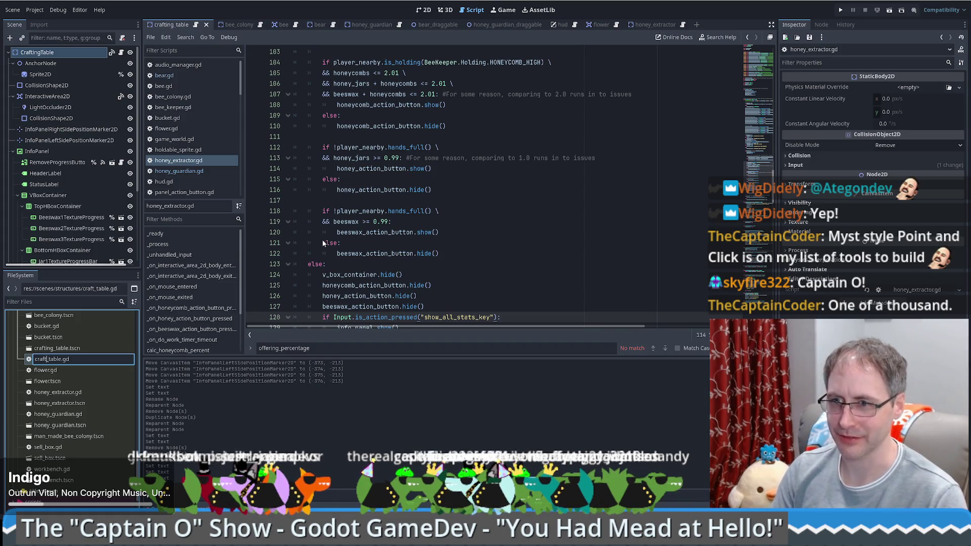
{"action": "key", "text": "Return"}
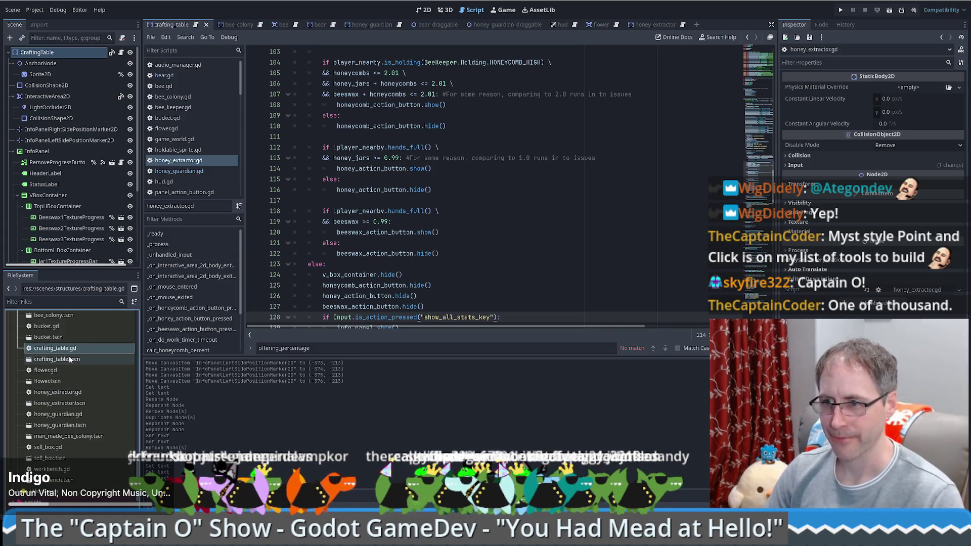
Step: Attach crafting_table.gd to the CraftingTable node and open it for editing
{"action": "left_click", "coordinate": [58, 359]}
{"action": "mouse_move", "coordinate": [55, 348]}
{"action": "left_mouse_down"}
{"action": "mouse_move", "coordinate": [108, 101]}
{"action": "mouse_move", "coordinate": [93, 54]}
{"action": "left_mouse_up"}
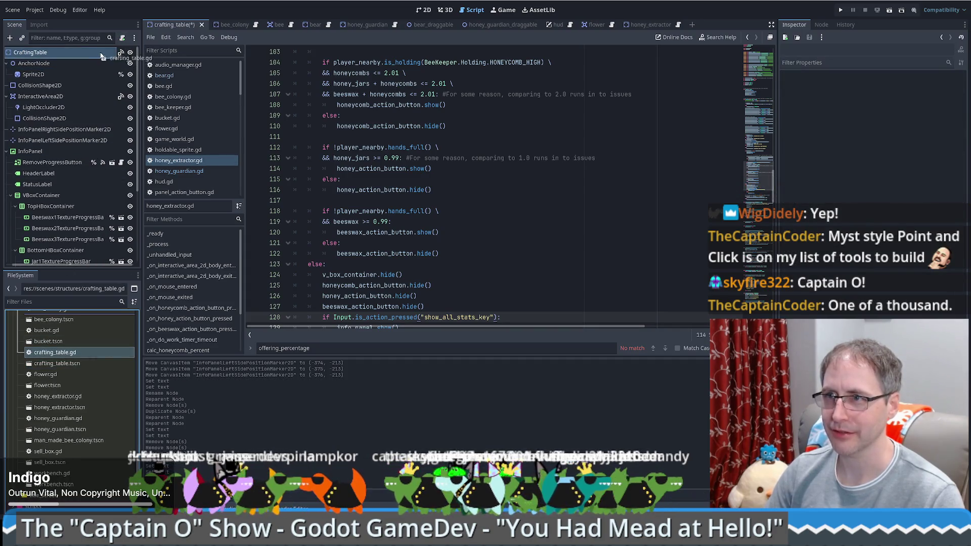
{"action": "left_click", "coordinate": [121, 51]}
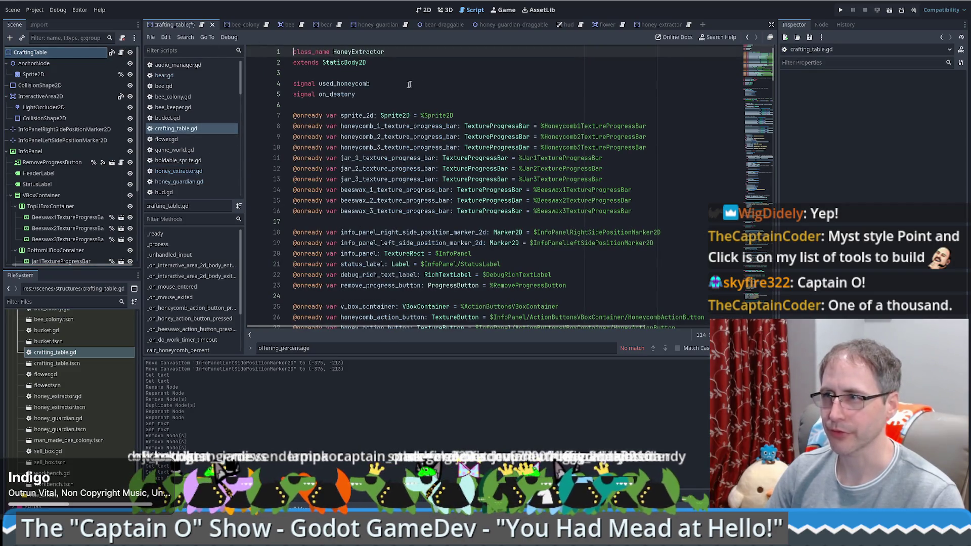
Step: Change the class_name on line 1 from HoneyExtractor to CraftingTable
{"action": "left_click", "coordinate": [466, 80]}
{"action": "double_click", "coordinate": [527, 51]}
{"action": "type", "text": "Scr"}
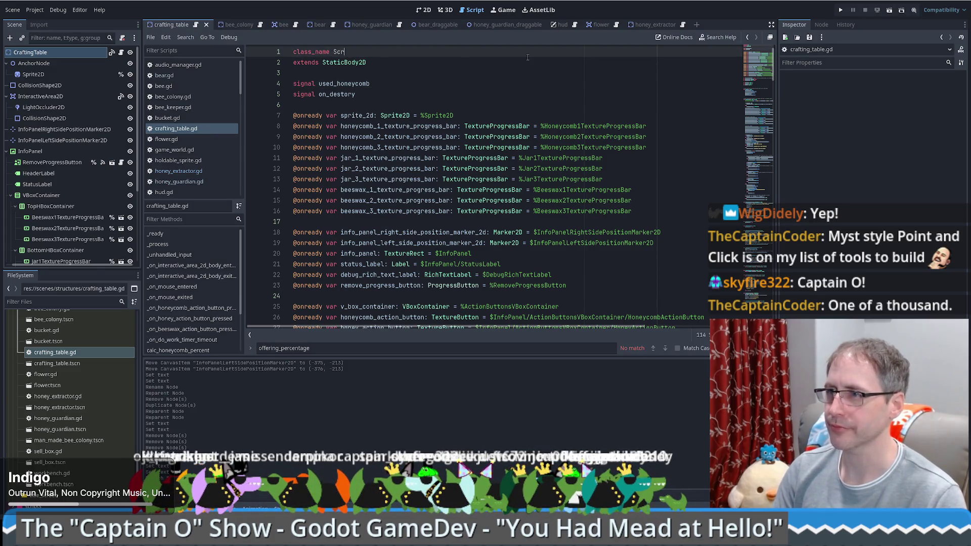
{"action": "key", "text": "BackSpace"}
{"action": "key", "text": "BackSpace"}
{"action": "key", "text": "BackSpace"}
{"action": "type", "text": "CraftingTab"}
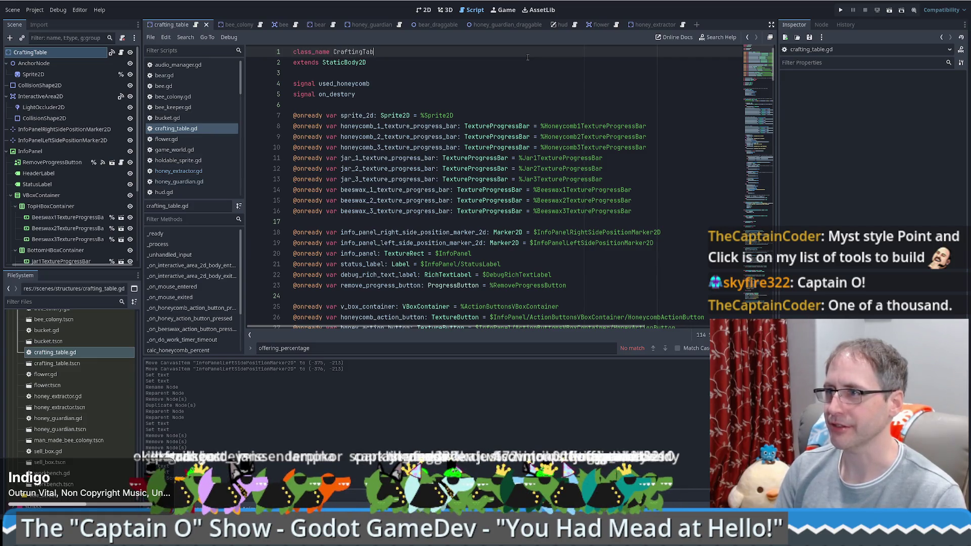
{"action": "type", "text": "le"}
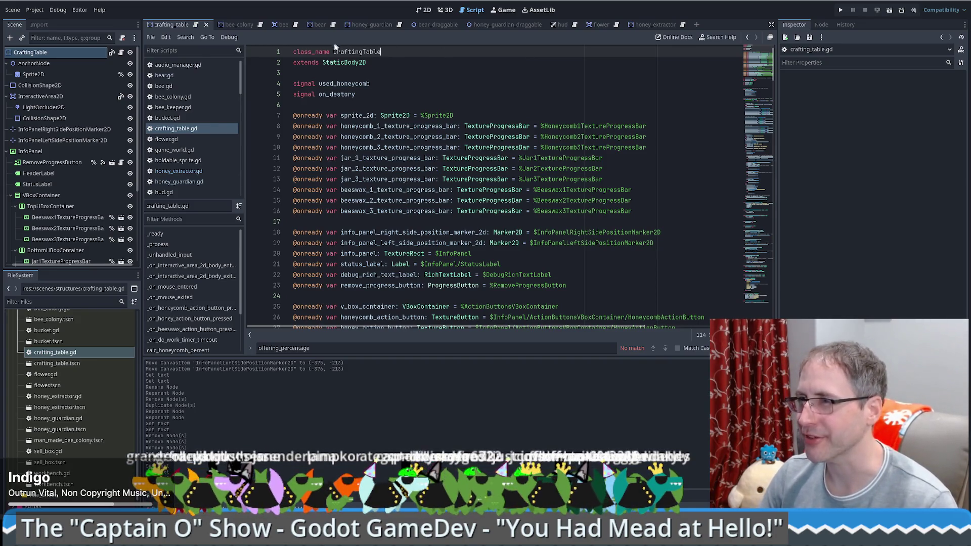
{"action": "scroll", "coordinate": [409, 68], "scroll_direction": "down", "scroll_amount": 4}
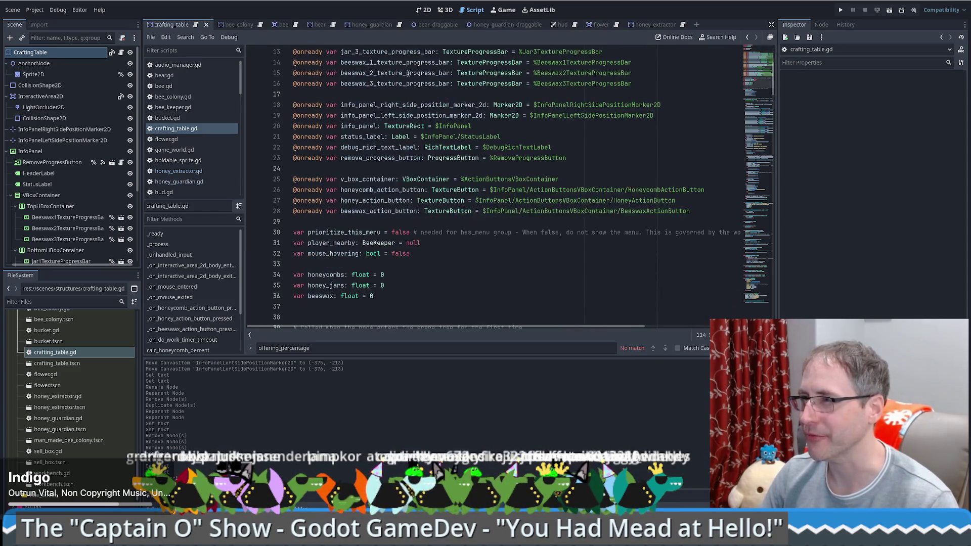
{"action": "scroll", "coordinate": [410, 71], "scroll_direction": "up", "scroll_amount": 4}
Step: Review the used_honeycomb signal and the progress bar variable declarations
{"action": "left_click", "coordinate": [422, 85]}
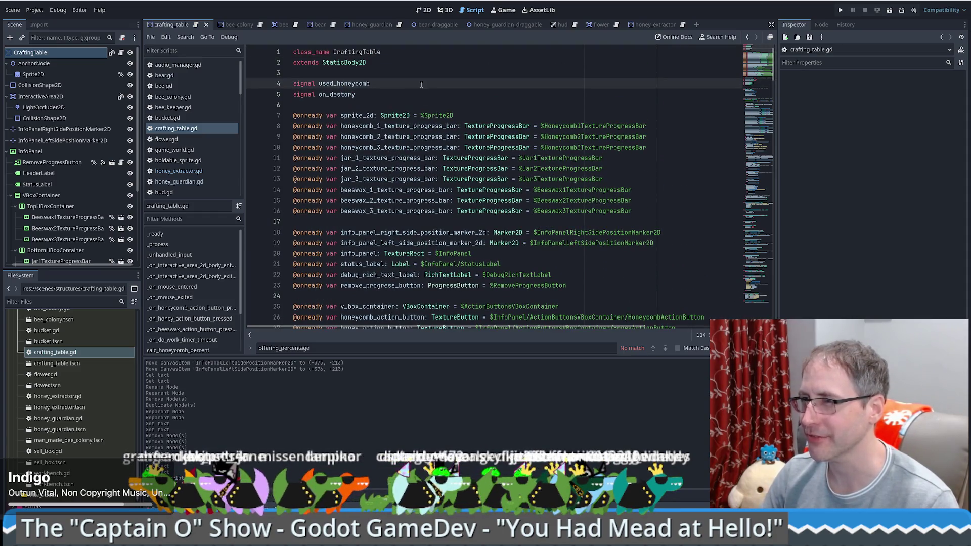
{"action": "scroll", "coordinate": [402, 94], "scroll_direction": "down", "scroll_amount": 2}
{"action": "scroll", "coordinate": [400, 95], "scroll_direction": "down", "scroll_amount": 4}
{"action": "scroll", "coordinate": [396, 97], "scroll_direction": "up", "scroll_amount": 6}
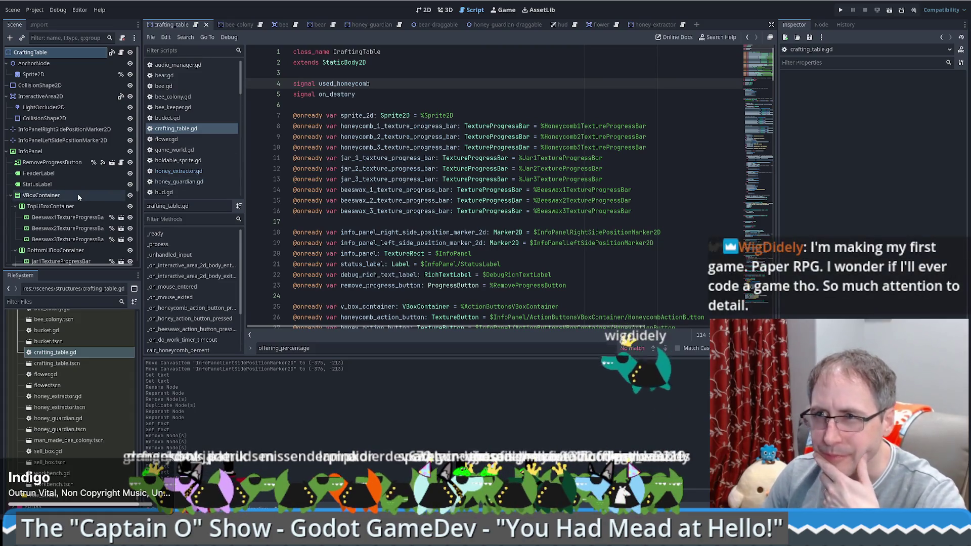
{"action": "mouse_move", "coordinate": [479, 116]}
{"action": "left_mouse_down"}
{"action": "mouse_move", "coordinate": [683, 214]}
{"action": "mouse_move", "coordinate": [218, 129]}
{"action": "left_mouse_up"}
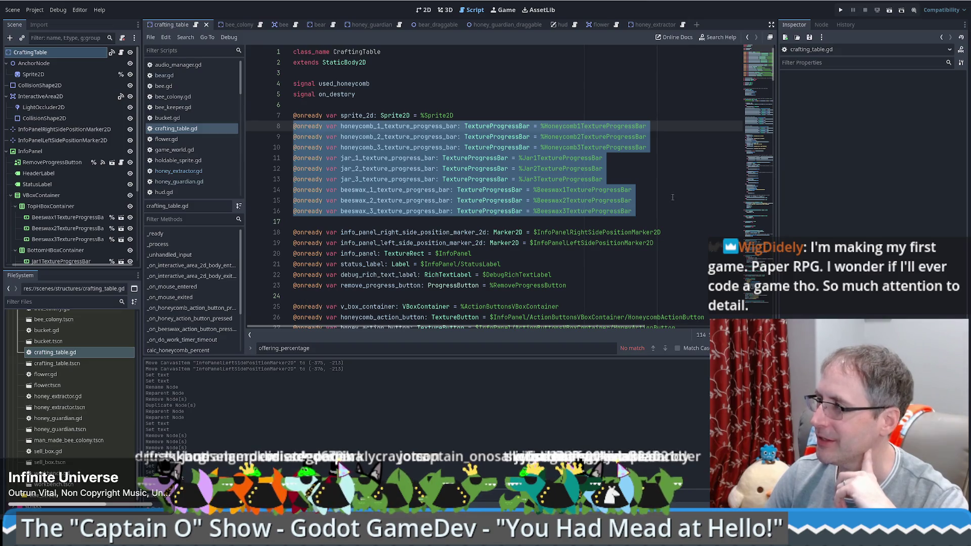
{"action": "left_click", "coordinate": [644, 188]}
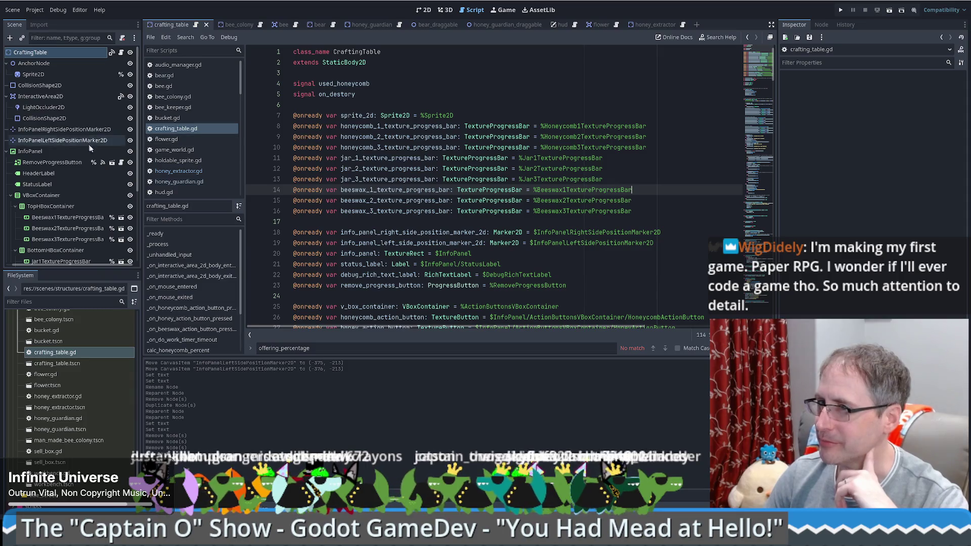
{"action": "left_click_drag", "start_coordinate": [140, 150], "coordinate": [150, 148]}
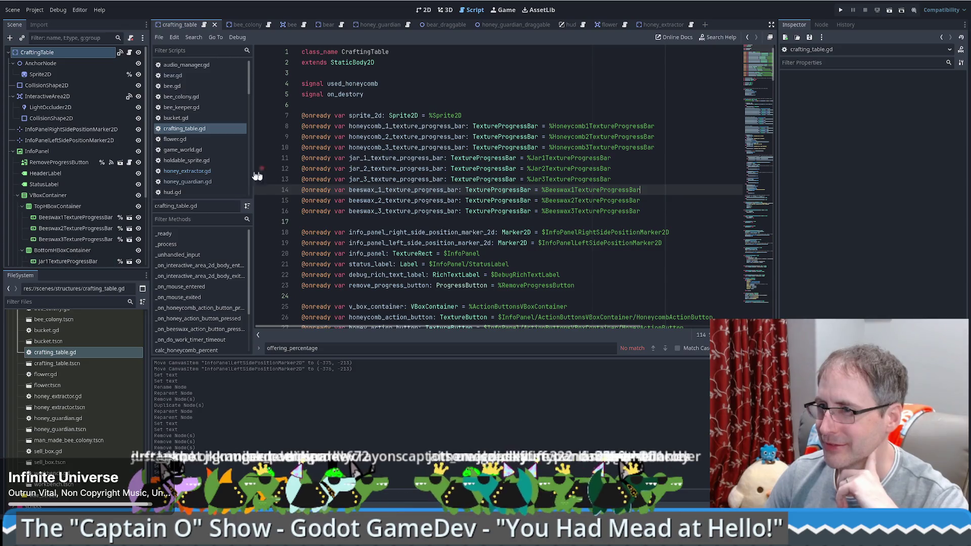
{"action": "scroll", "coordinate": [594, 140], "scroll_direction": "down", "scroll_amount": 3}
{"action": "scroll", "coordinate": [593, 145], "scroll_direction": "down", "scroll_amount": 3}
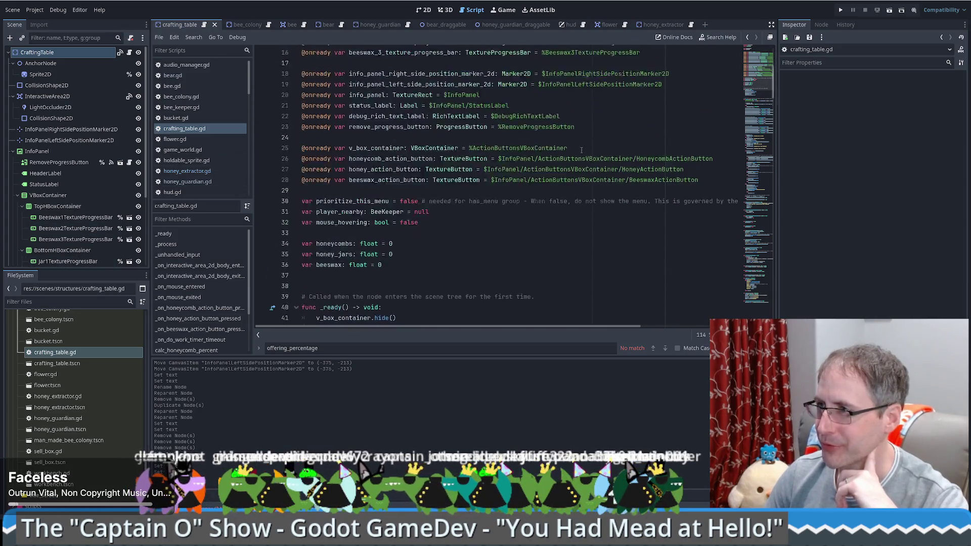
{"action": "scroll", "coordinate": [592, 155], "scroll_direction": "up", "scroll_amount": 6}
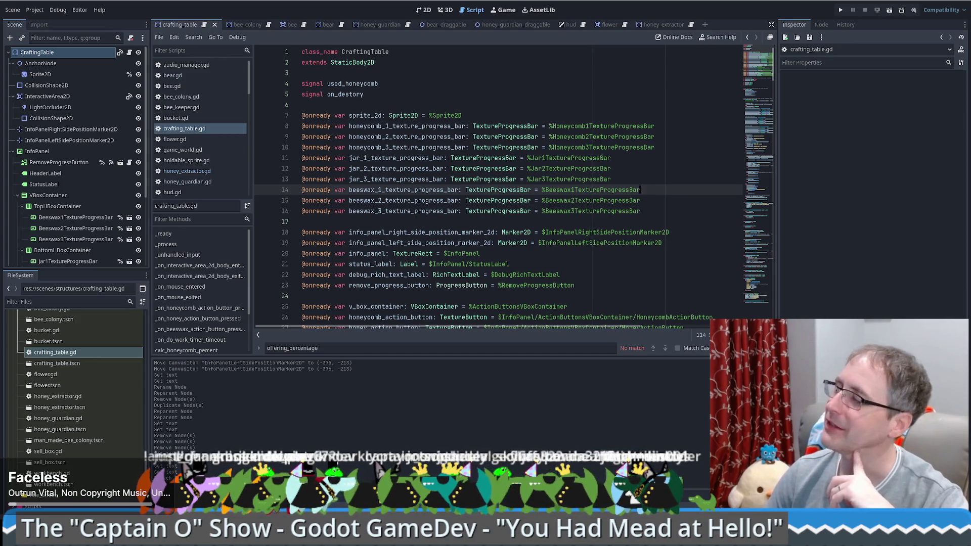
{"action": "left_click", "coordinate": [549, 113]}
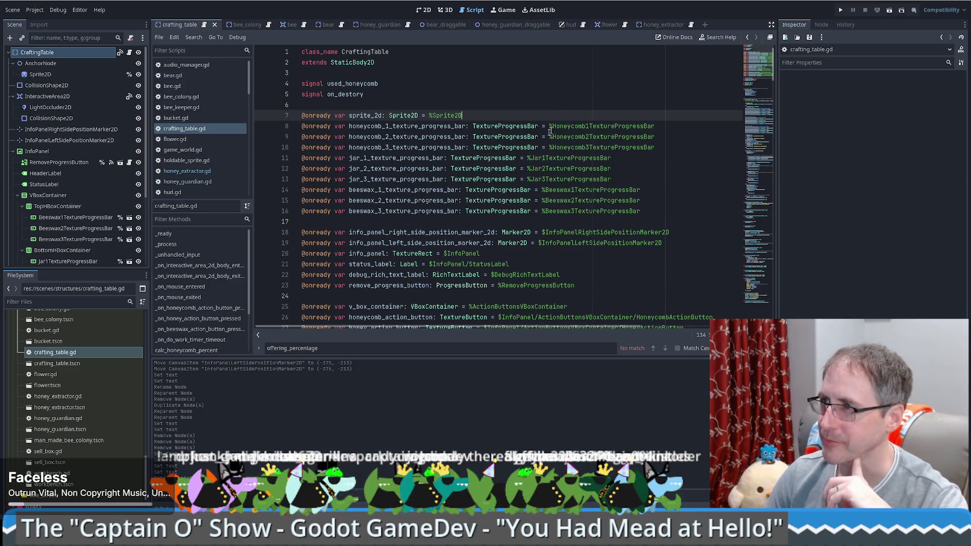
Step: Change line 8's node path from Honeycomb to the Beeswax progress bar
{"action": "left_click", "coordinate": [551, 126]}
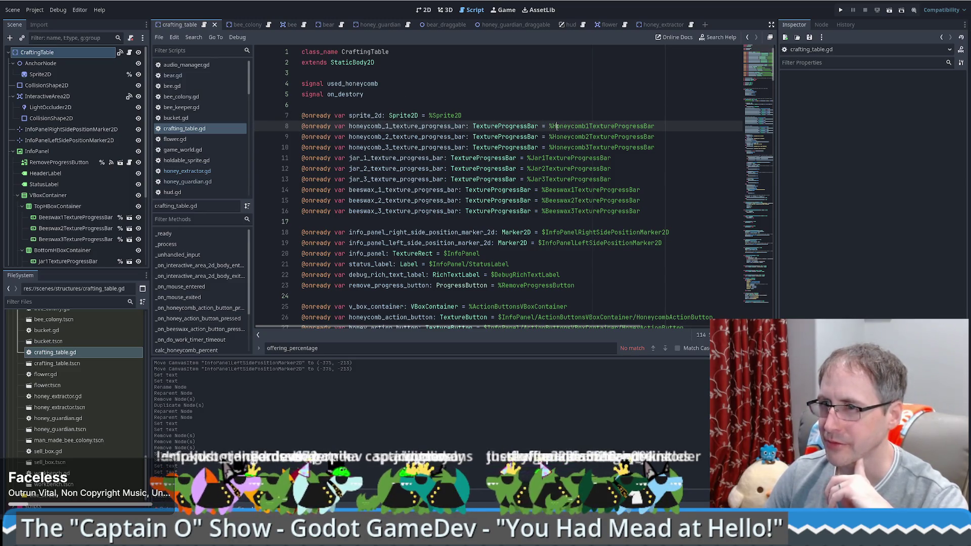
{"action": "left_click_drag", "start_coordinate": [550, 127], "coordinate": [586, 126]}
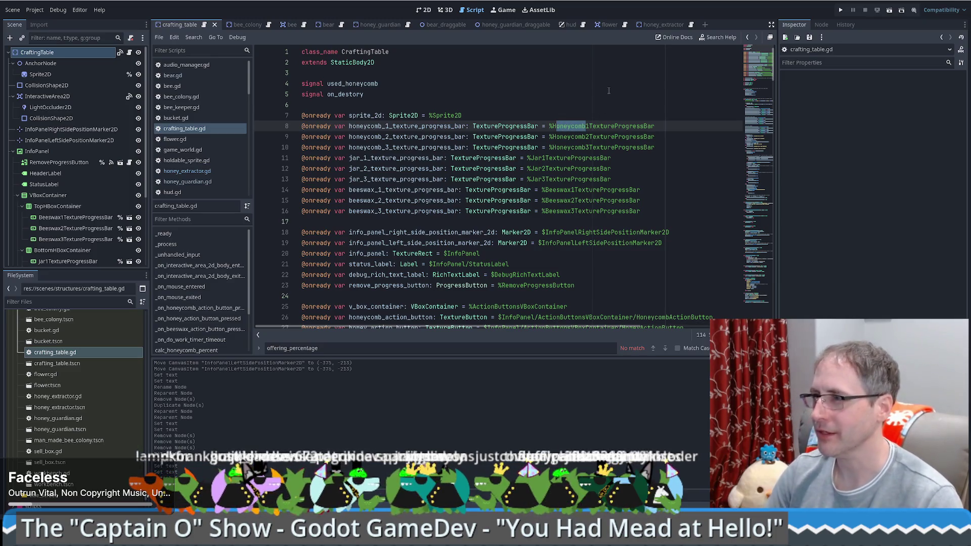
{"action": "key", "text": "BackSpace"}
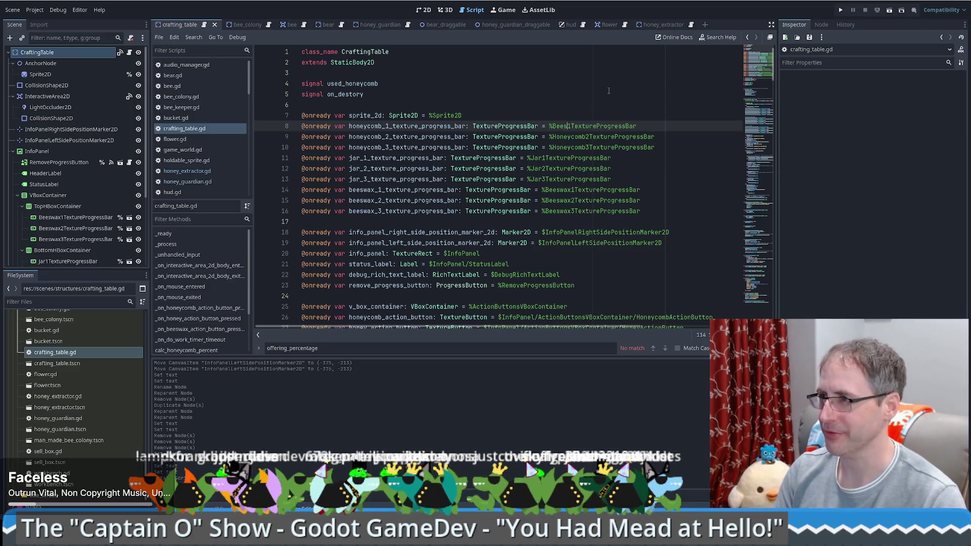
{"action": "type", "text": "swax"}
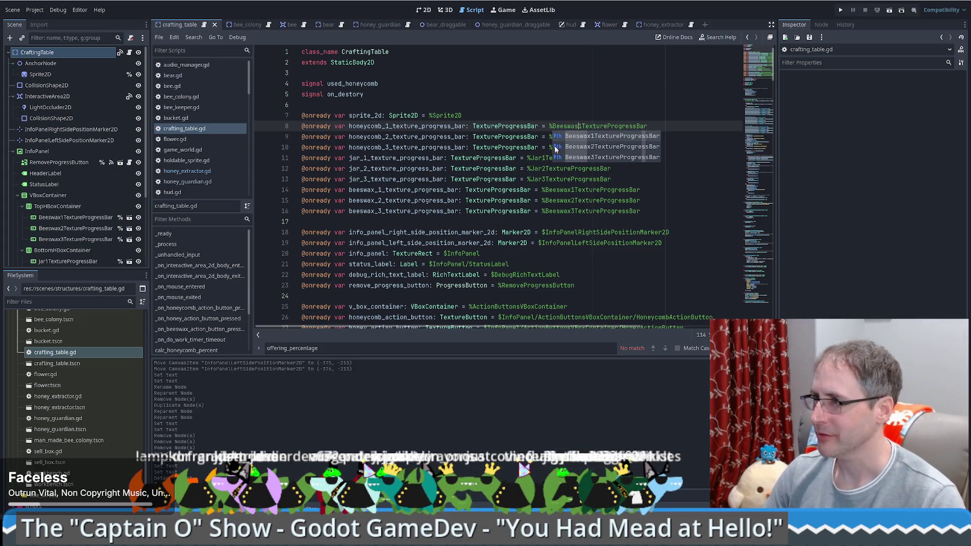
{"action": "mouse_move", "coordinate": [579, 127]}
{"action": "left_mouse_down"}
{"action": "mouse_move", "coordinate": [554, 126]}
{"action": "mouse_move", "coordinate": [589, 136]}
{"action": "mouse_move", "coordinate": [579, 147]}
{"action": "left_mouse_up"}
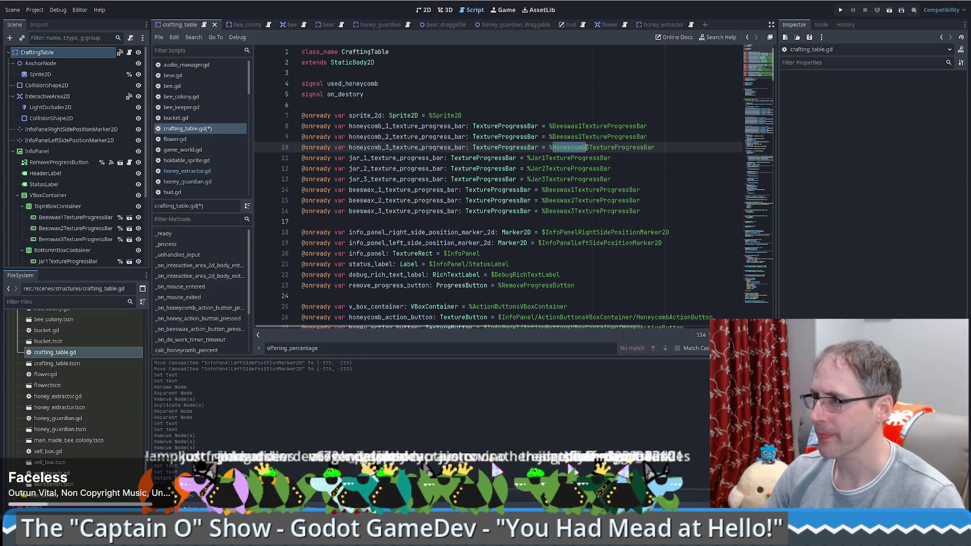
{"action": "type", "text": "Beeswax"}
{"action": "left_click", "coordinate": [374, 127]}
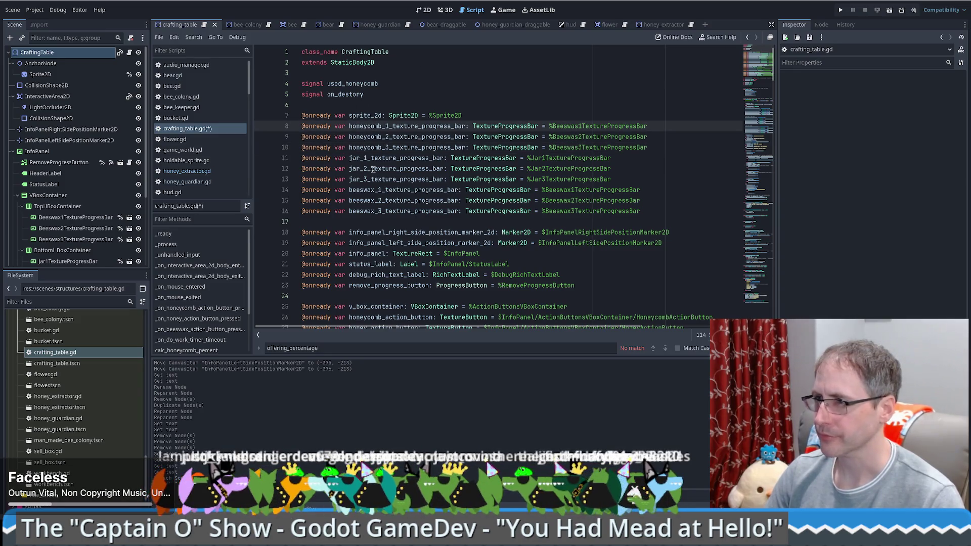
{"action": "scroll", "coordinate": [67, 233], "scroll_direction": "down", "scroll_amount": 3}
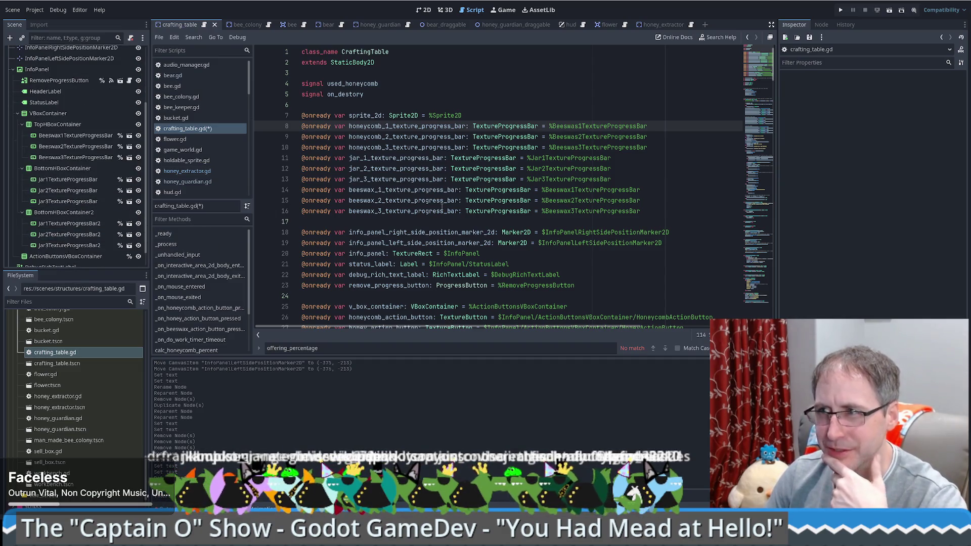
Step: Rename the line 8–10 variables from honeycomb_1–3 to beeswax_1–3
{"action": "double_click", "coordinate": [367, 190]}
{"action": "key", "text": "ctrl+c"}
{"action": "double_click", "coordinate": [385, 126]}
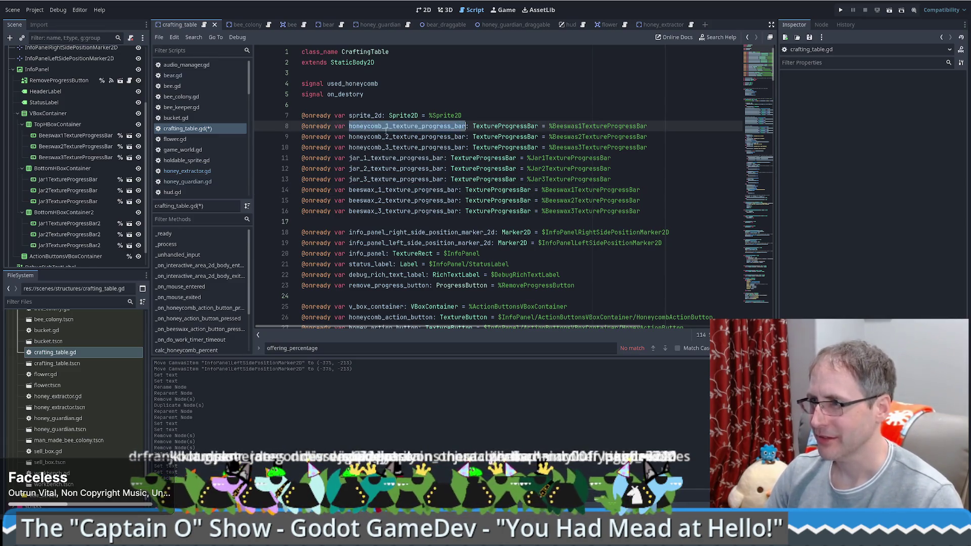
{"action": "key", "text": "ctrl+v"}
{"action": "double_click", "coordinate": [367, 200]}
{"action": "key", "text": "ctrl+c"}
{"action": "double_click", "coordinate": [384, 137]}
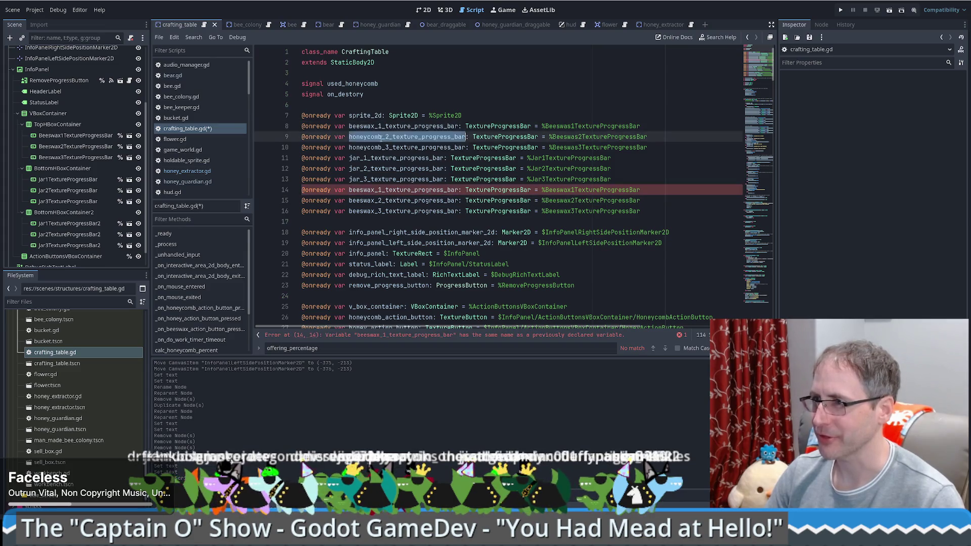
{"action": "key", "text": "ctrl+v"}
{"action": "double_click", "coordinate": [367, 211]}
{"action": "key", "text": "ctrl+c"}
{"action": "double_click", "coordinate": [384, 148]}
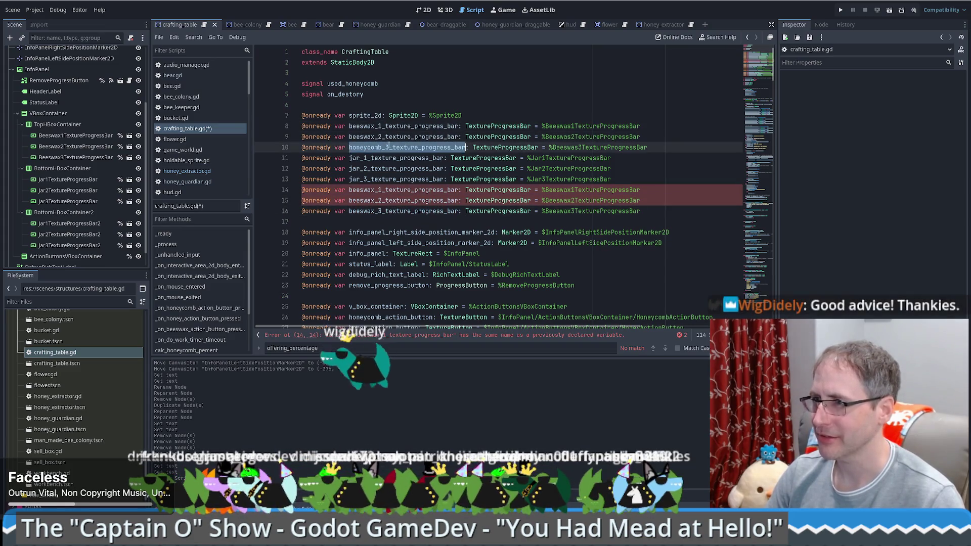
{"action": "key", "text": "ctrl+v"}
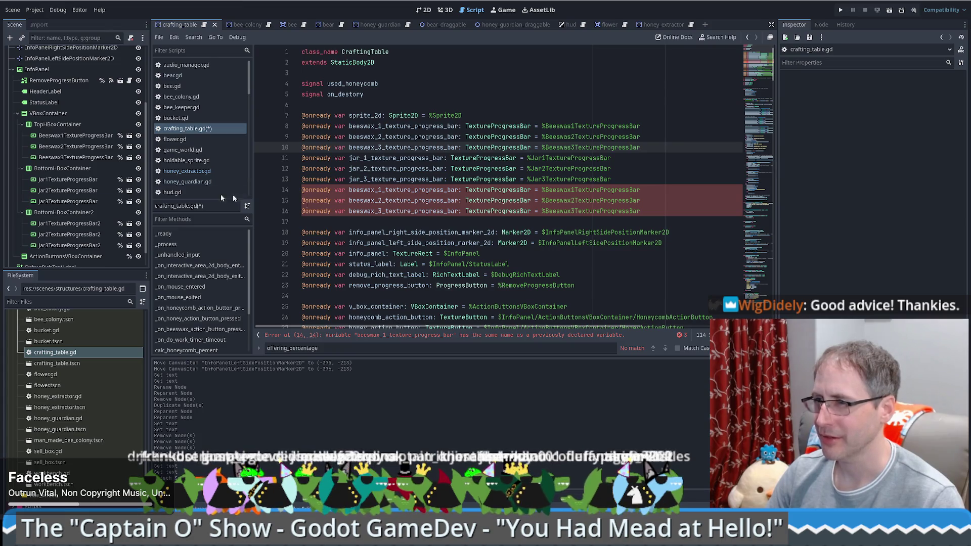
Step: Point lines 14–16 at %Jar1/2/3TextureProgressBar2 instead of the Beeswax paths
{"action": "left_click", "coordinate": [385, 189]}
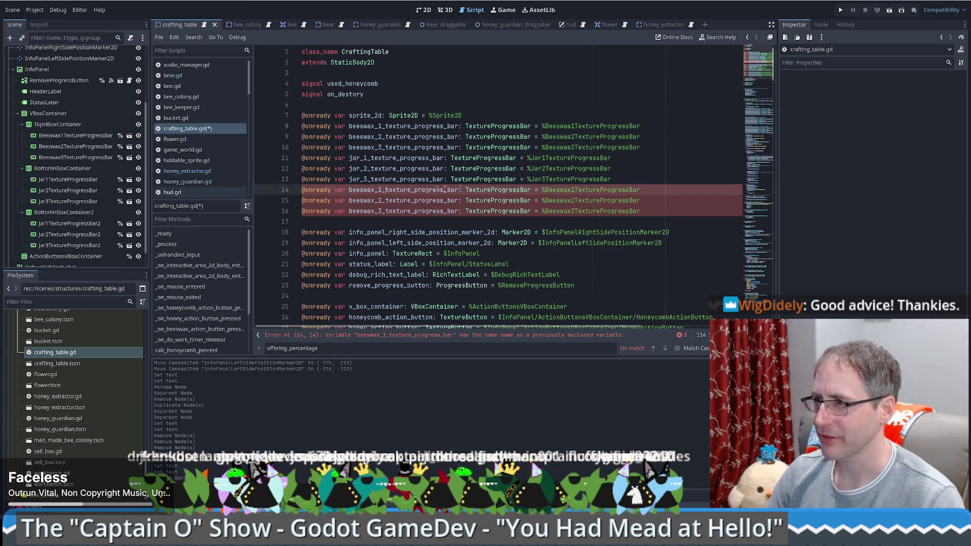
{"action": "double_click", "coordinate": [558, 159]}
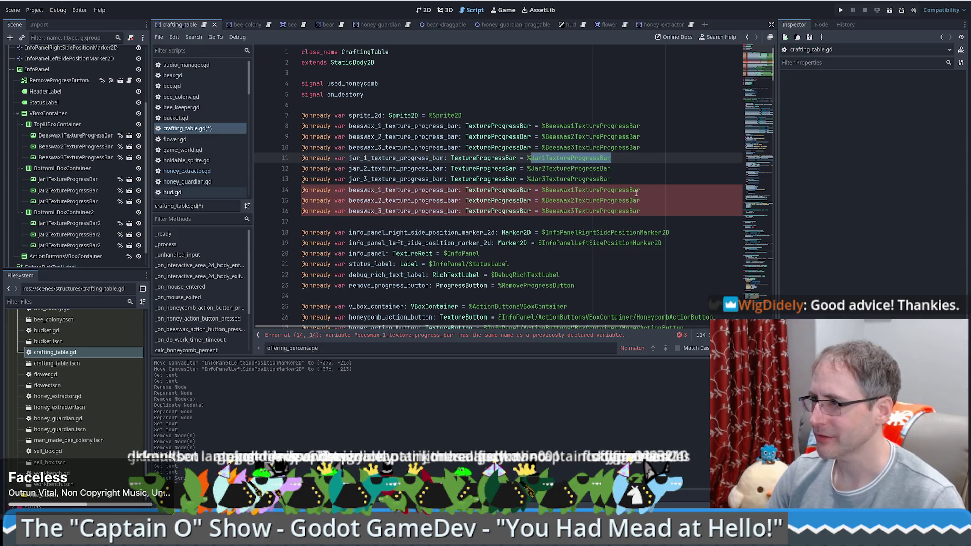
{"action": "double_click", "coordinate": [590, 191]}
{"action": "key", "text": "ctrl+v"}
{"action": "key", "text": "ctrl+v"}
{"action": "double_click", "coordinate": [569, 212]}
{"action": "key", "text": "ctrl+v"}
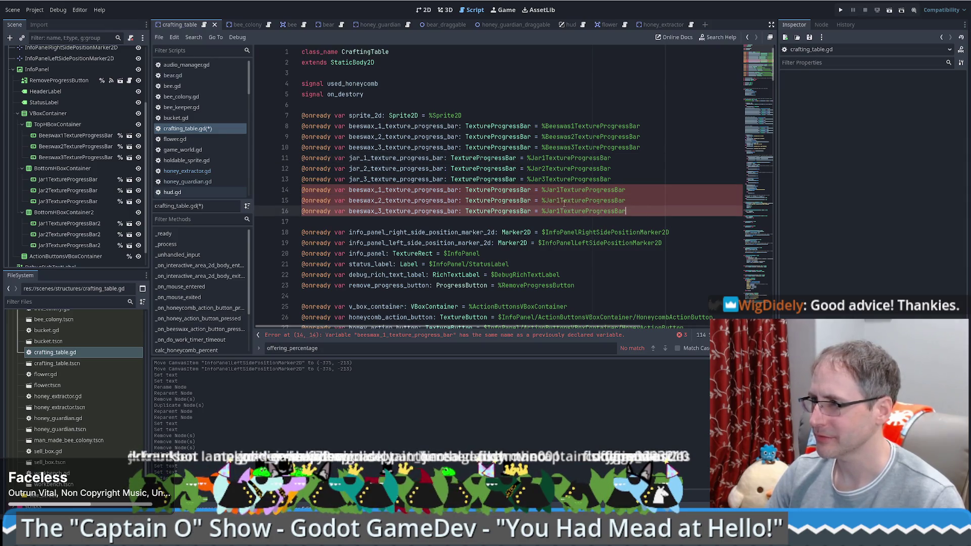
{"action": "left_click", "coordinate": [559, 201]}
{"action": "key", "text": "BackSpace"}
{"action": "type", "text": "2"}
{"action": "key", "text": "BackSpace"}
{"action": "type", "text": "3"}
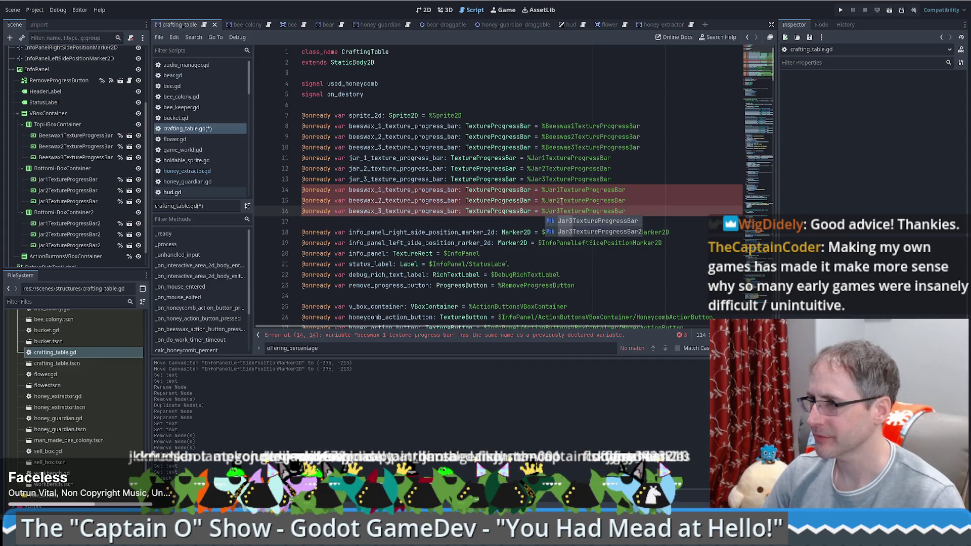
{"action": "left_click", "coordinate": [654, 192]}
{"action": "type", "text": "2"}
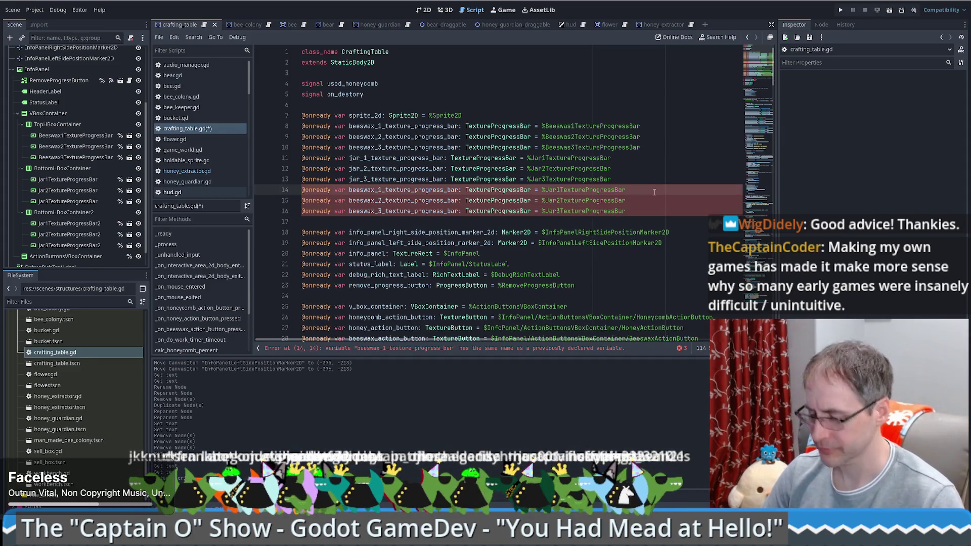
{"action": "key", "text": "Down"}
{"action": "type", "text": "2"}
{"action": "key", "text": "Down"}
{"action": "type", "text": "2"}
Step: Rename the line 14–16 variables to jar_4, jar_5 and jar_6
{"action": "double_click", "coordinate": [373, 160]}
{"action": "double_click", "coordinate": [385, 190]}
{"action": "key", "text": "ctrl+v"}
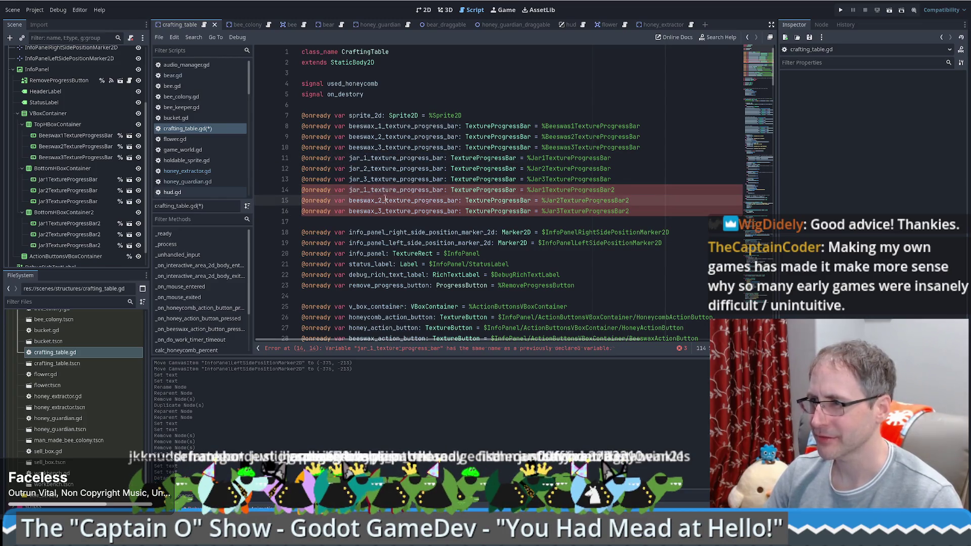
{"action": "double_click", "coordinate": [380, 201]}
{"action": "key", "text": "ctrl+v"}
{"action": "key", "text": "ctrl+v"}
{"action": "left_click", "coordinate": [366, 191]}
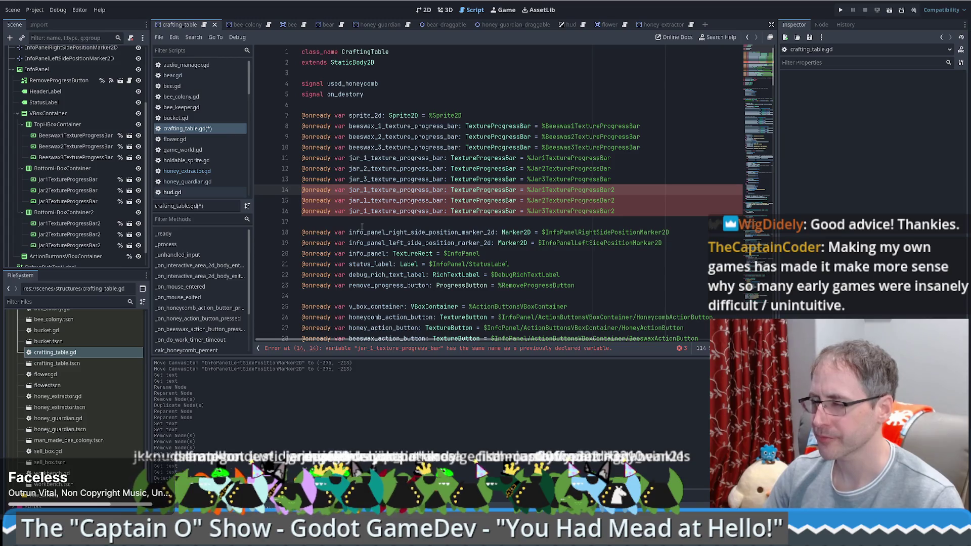
{"action": "key", "text": "BackSpace"}
{"action": "type", "text": "4"}
{"action": "key", "text": "Down"}
{"action": "key", "text": "BackSpace"}
{"action": "type", "text": "5"}
{"action": "key", "text": "Down"}
{"action": "key", "text": "BackSpace"}
{"action": "type", "text": "6"}
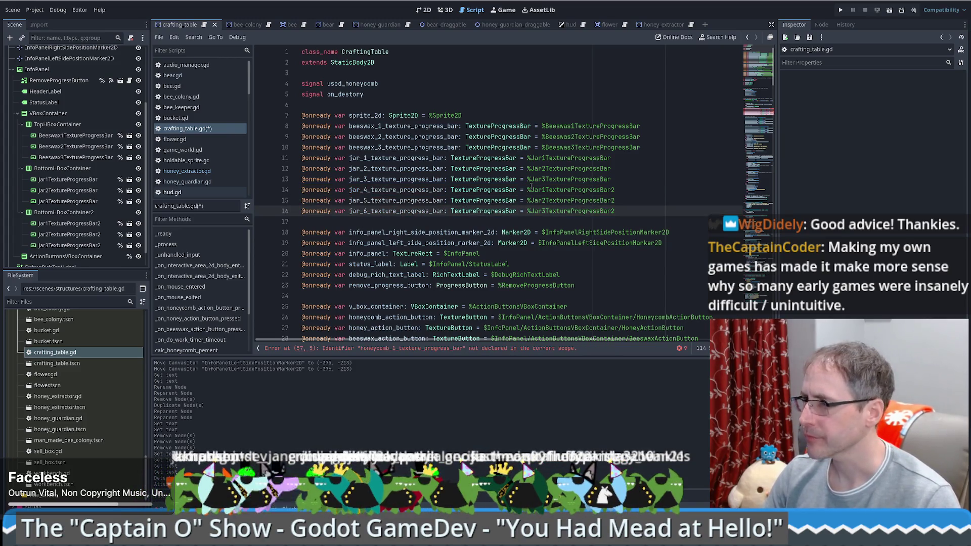
{"action": "left_click", "coordinate": [625, 200]}
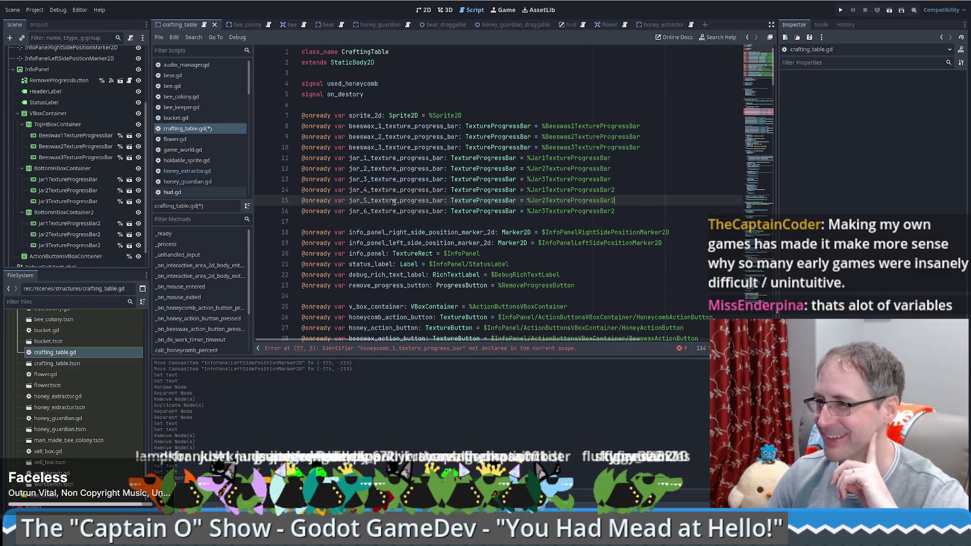
Step: Rename the second row's jar nodes to Jar4, Jar5 and Jar6 TextureProgressBar
{"action": "left_click", "coordinate": [76, 223]}
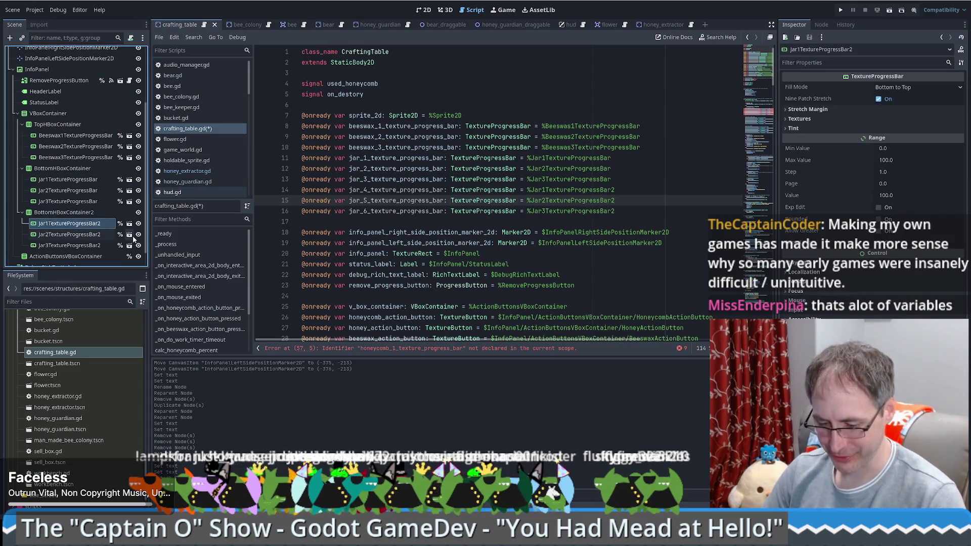
{"action": "left_click", "coordinate": [76, 223]}
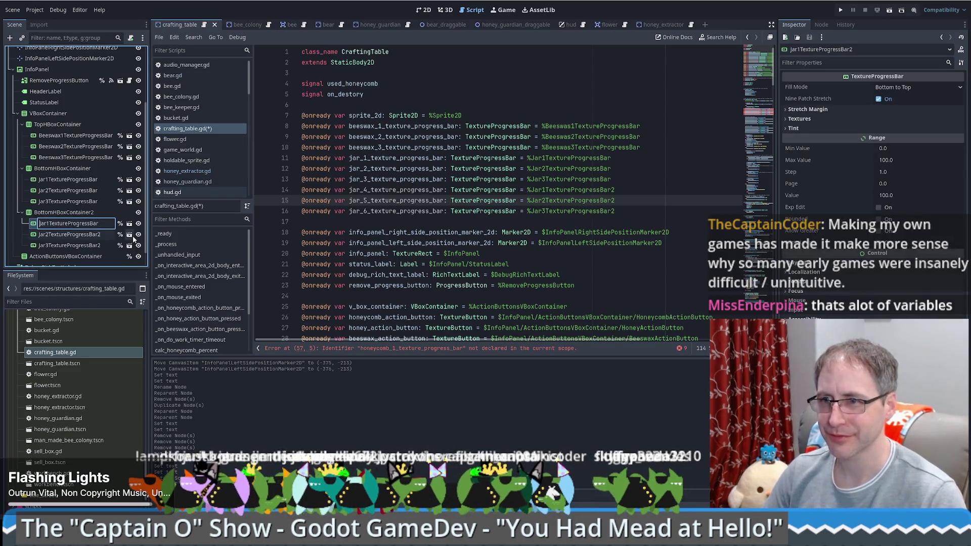
{"action": "type", "text": "4"}
{"action": "key", "text": "Return"}
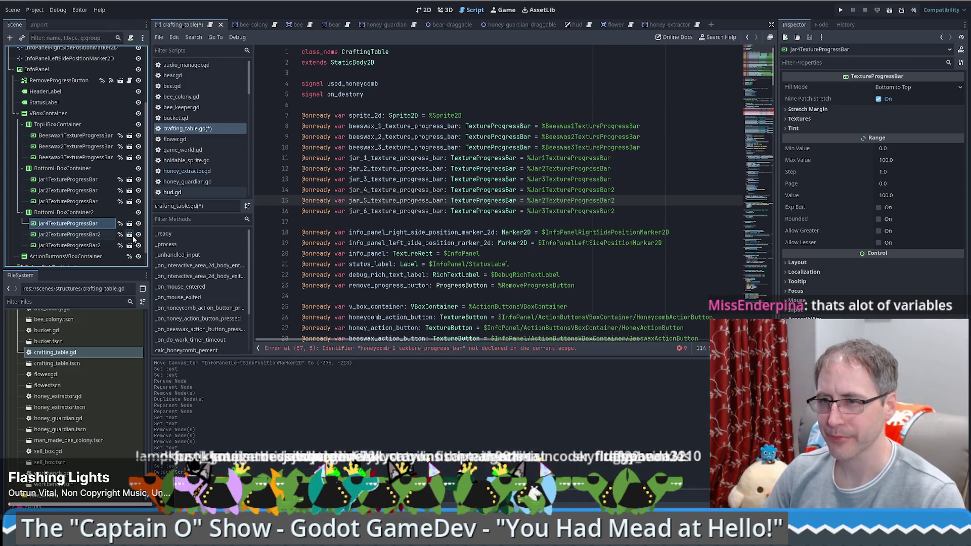
{"action": "key", "text": "Down"}
{"action": "key", "text": "F2"}
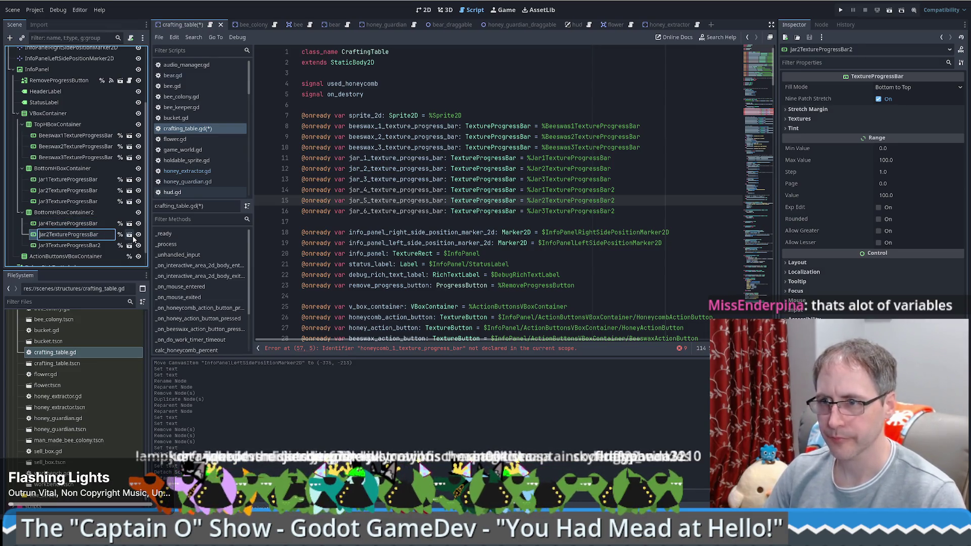
{"action": "type", "text": "5"}
{"action": "key", "text": "Return"}
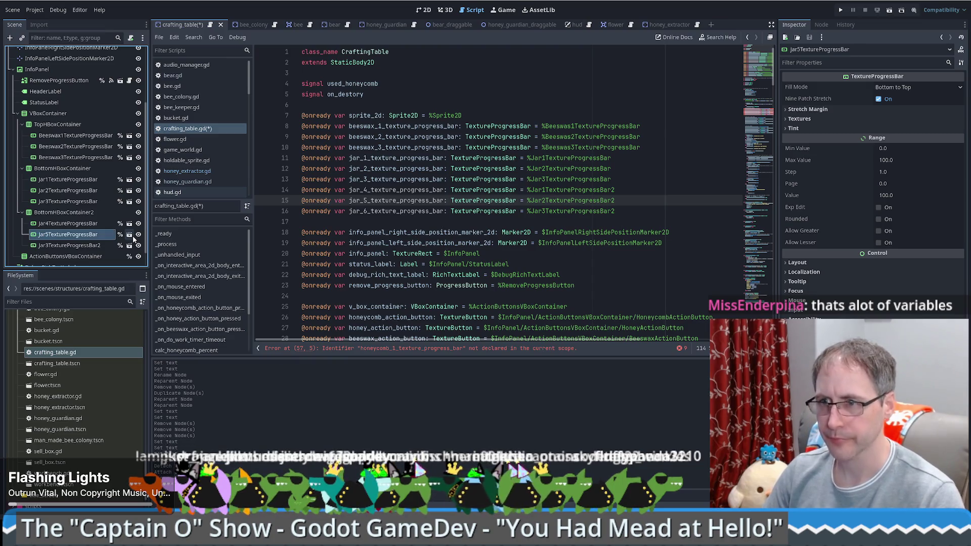
{"action": "key", "text": "Down"}
{"action": "key", "text": "F2"}
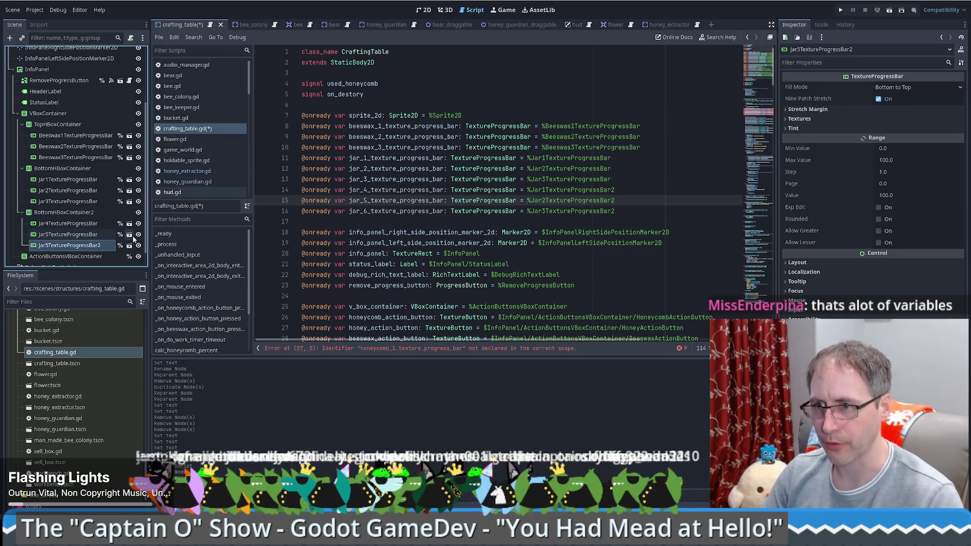
{"action": "type", "text": "6"}
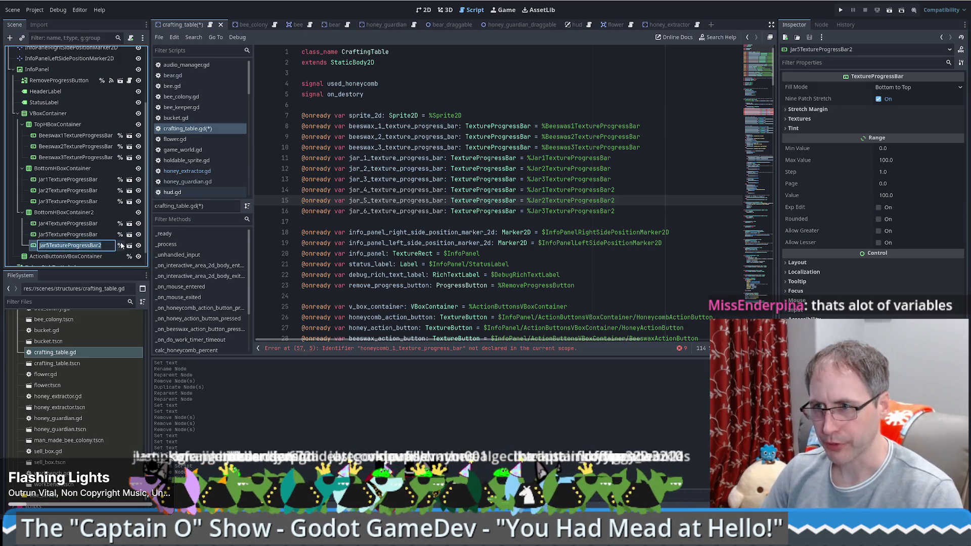
{"action": "key", "text": "Return"}
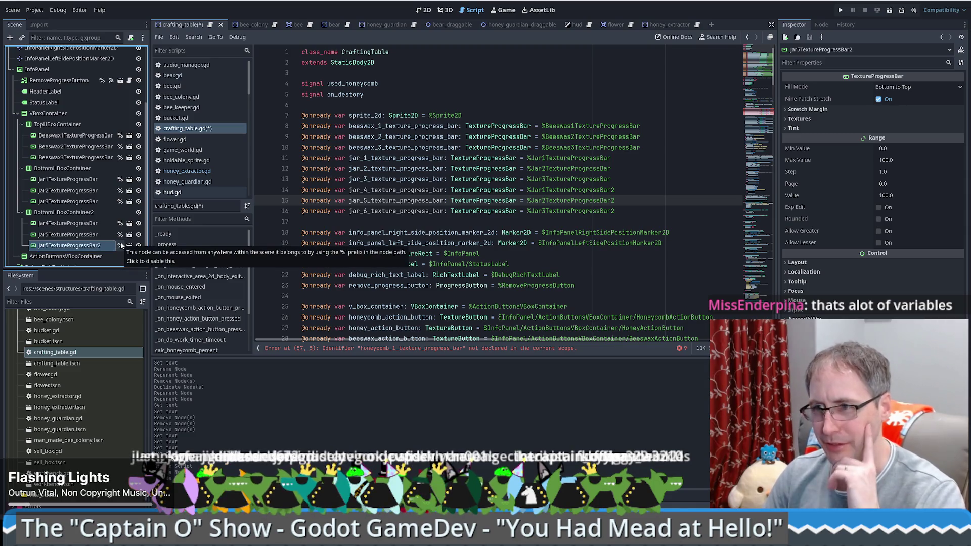
{"action": "key", "text": "F2"}
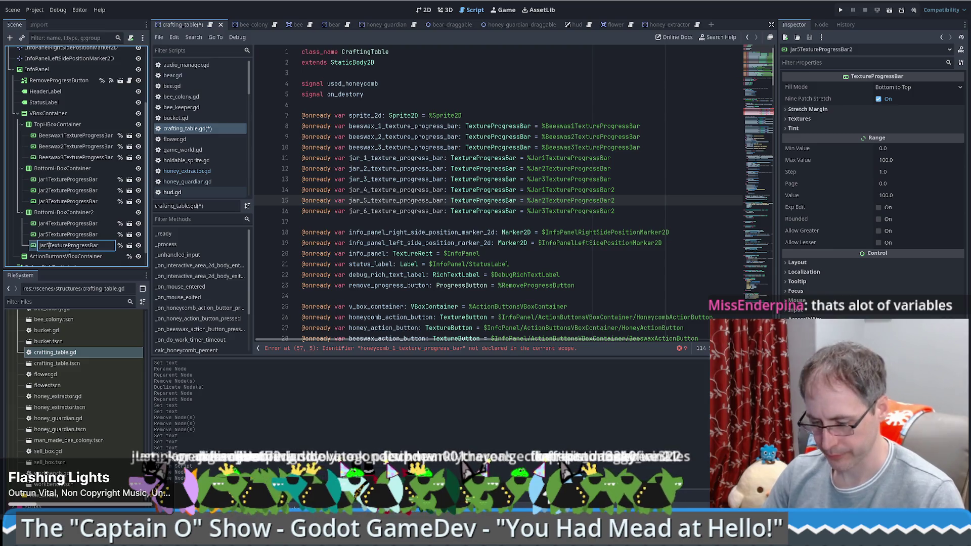
{"action": "key", "text": "Return"}
Step: Point the jar paths on lines 14–16 at %Jar4, %Jar5 and %Jar6 and save the script
{"action": "left_click", "coordinate": [673, 202]}
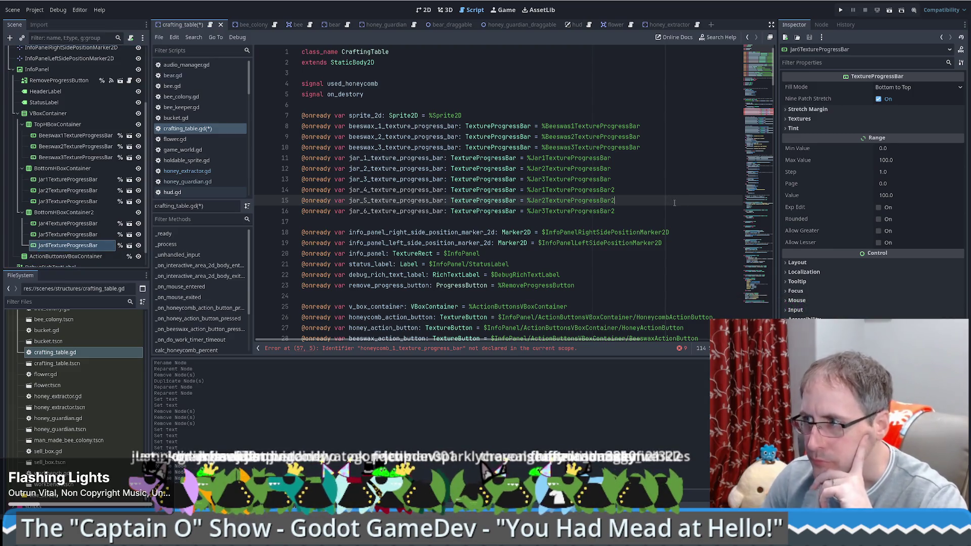
{"action": "left_click", "coordinate": [549, 189]}
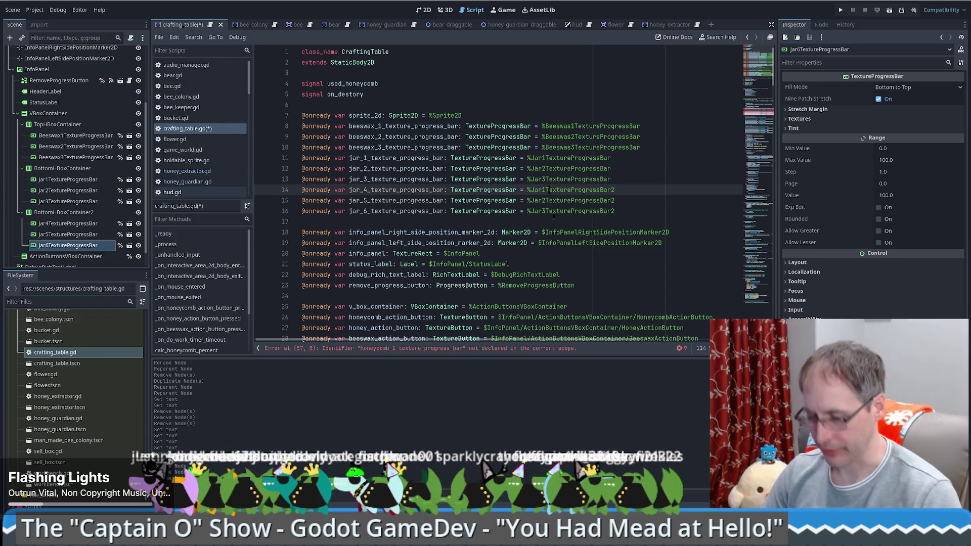
{"action": "key", "text": "BackSpace"}
{"action": "type", "text": "4"}
{"action": "key", "text": "Down"}
{"action": "key", "text": "BackSpace"}
{"action": "type", "text": "5"}
{"action": "key", "text": "Down"}
{"action": "key", "text": "BackSpace"}
{"action": "type", "text": "6"}
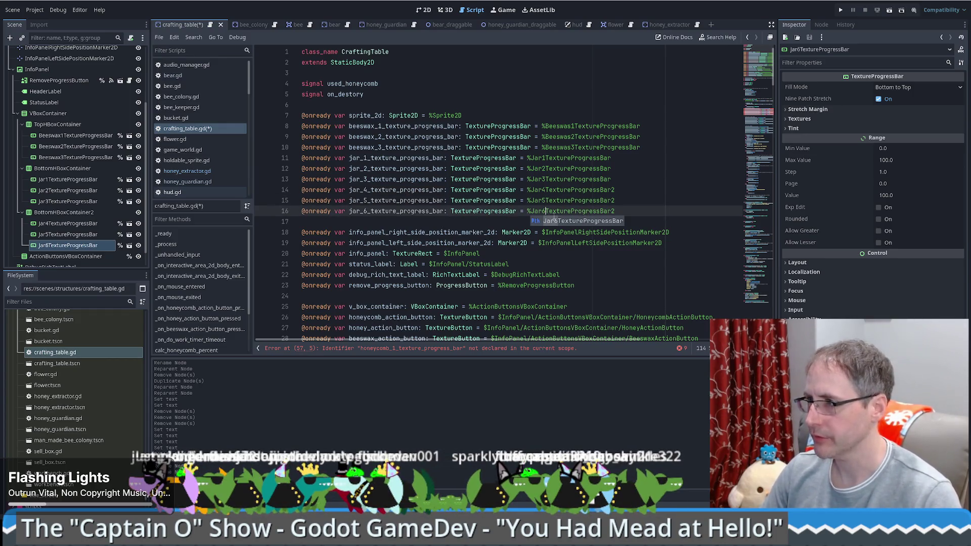
{"action": "key", "text": "Up"}
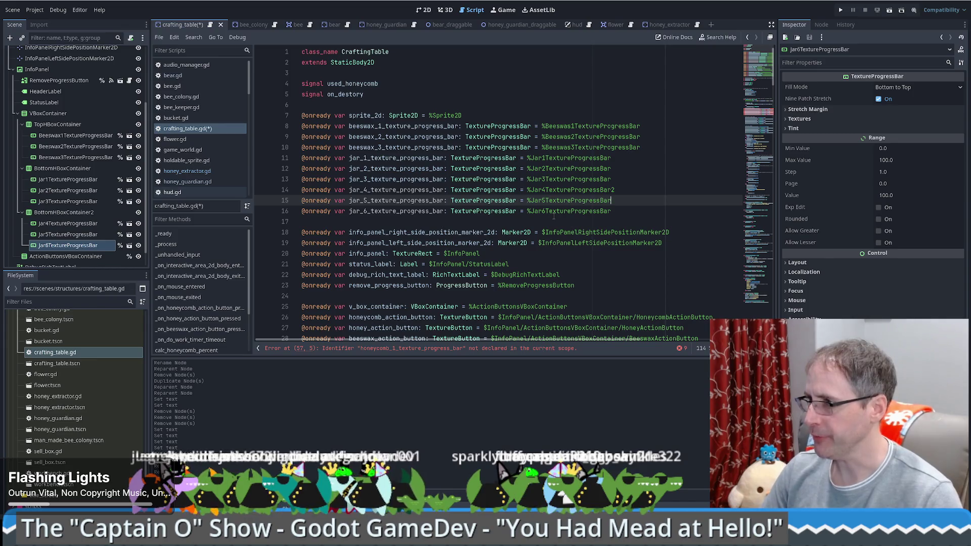
{"action": "key", "text": "Up"}
{"action": "key", "text": "ctrl+s"}
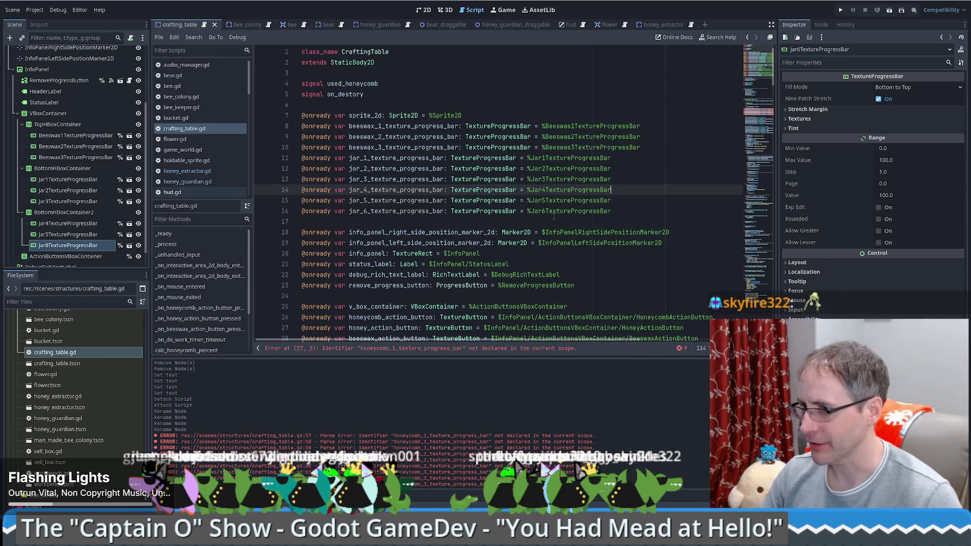
Step: Replace the honeycomb_1 references on lines 57–58 with beeswax_1_texture_progress_bar
{"action": "left_click", "coordinate": [750, 124]}
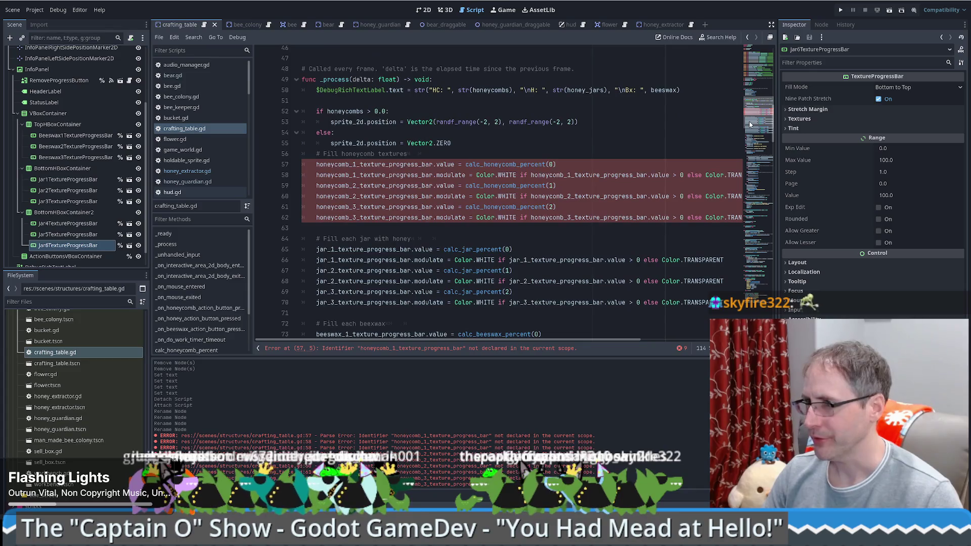
{"action": "scroll", "coordinate": [470, 142], "scroll_direction": "up", "scroll_amount": 15}
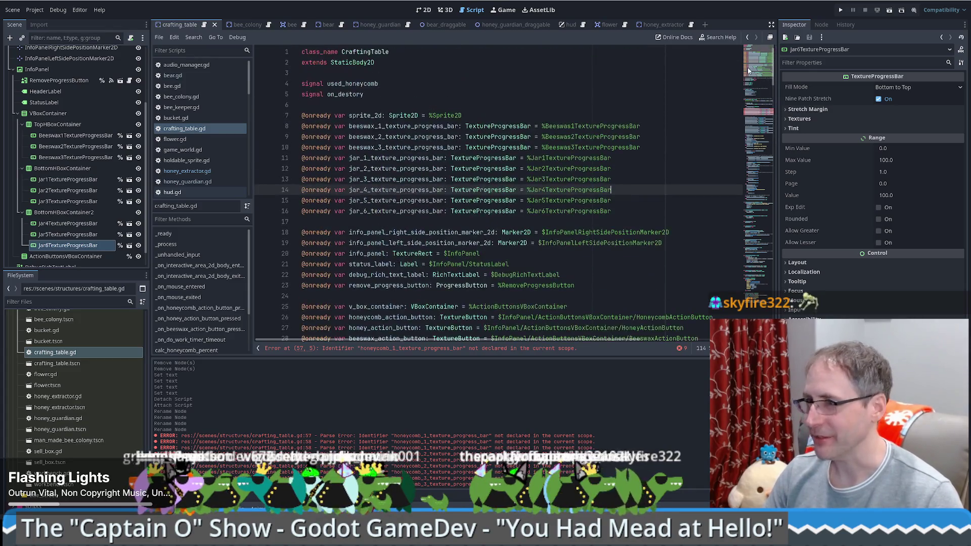
{"action": "double_click", "coordinate": [410, 126]}
{"action": "key", "text": "ctrl+c"}
{"action": "scroll", "coordinate": [430, 173], "scroll_direction": "down", "scroll_amount": 17}
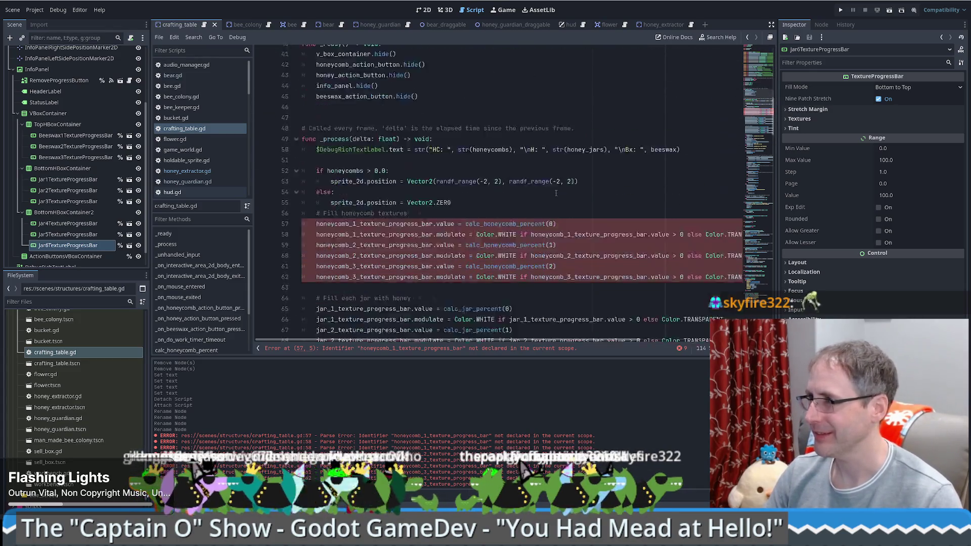
{"action": "double_click", "coordinate": [391, 104]}
{"action": "key", "text": "ctrl+v"}
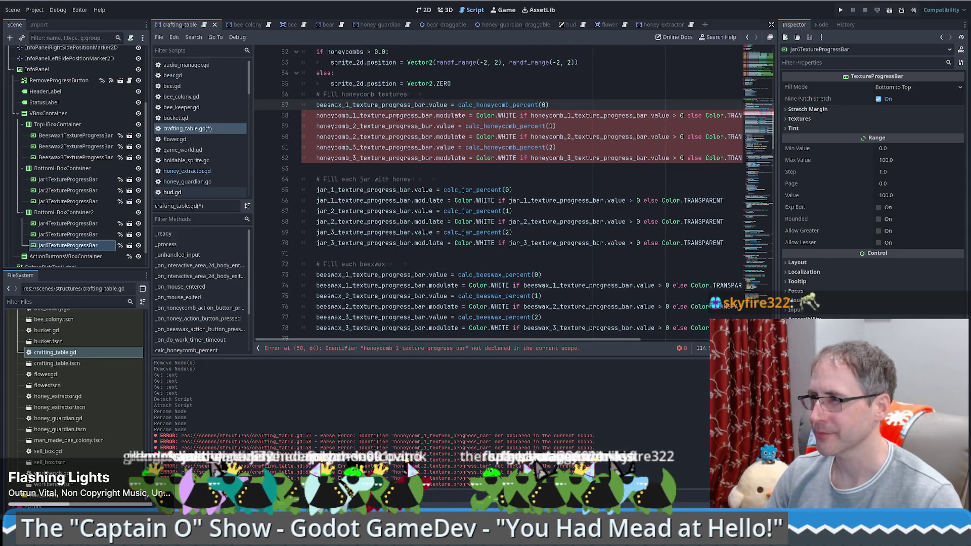
{"action": "double_click", "coordinate": [398, 116]}
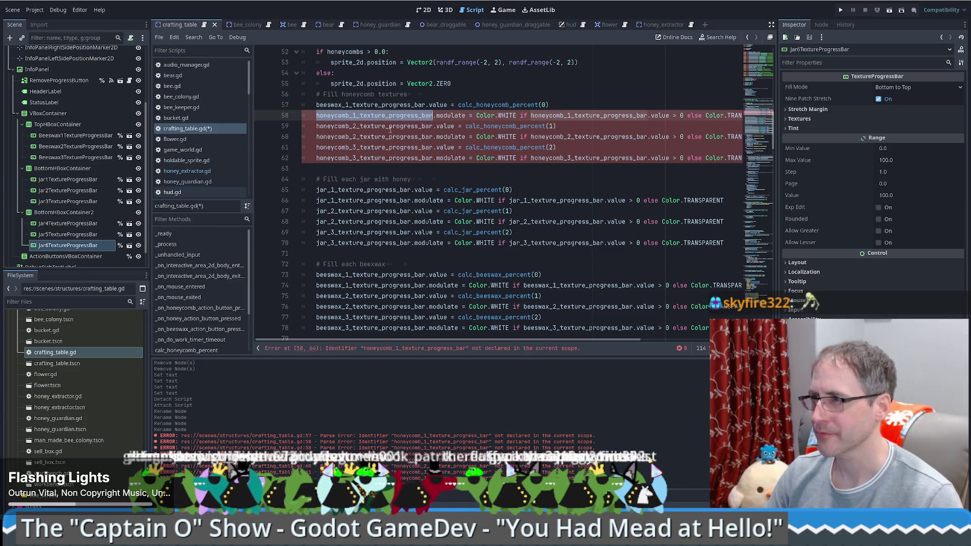
{"action": "key", "text": "ctrl+v"}
{"action": "double_click", "coordinate": [531, 115]}
{"action": "key", "text": "ctrl+v"}
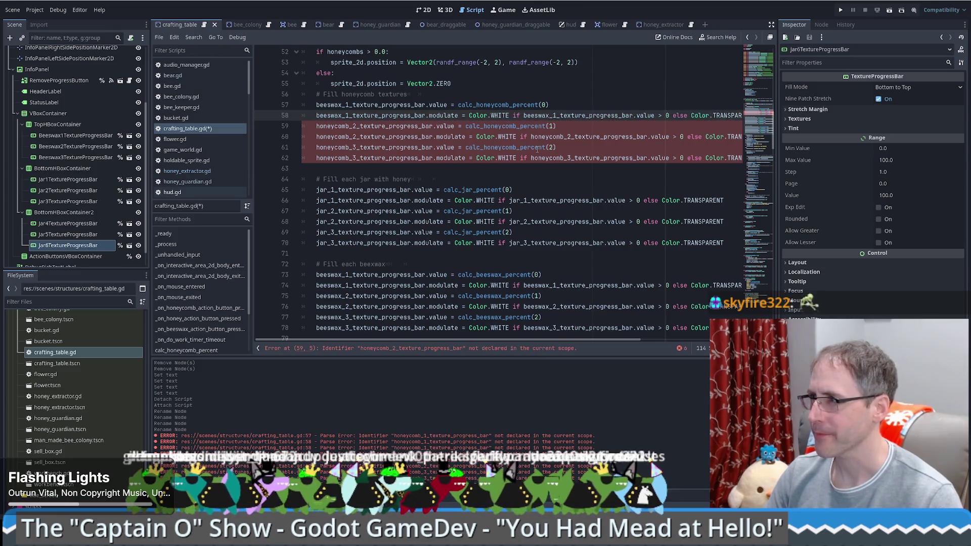
{"action": "scroll", "coordinate": [537, 149], "scroll_direction": "up", "scroll_amount": 8}
{"action": "scroll", "coordinate": [531, 146], "scroll_direction": "up", "scroll_amount": 5}
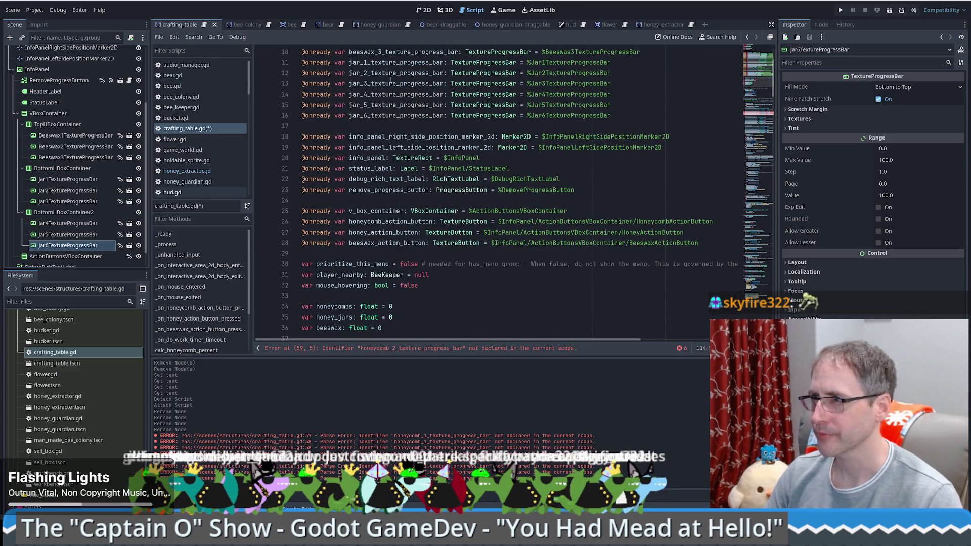
{"action": "scroll", "coordinate": [389, 70], "scroll_direction": "up", "scroll_amount": 3}
{"action": "scroll", "coordinate": [395, 135], "scroll_direction": "down", "scroll_amount": 10}
{"action": "scroll", "coordinate": [345, 165], "scroll_direction": "down", "scroll_amount": 10}
{"action": "scroll", "coordinate": [345, 165], "scroll_direction": "up", "scroll_amount": 3}
Step: Replace the honeycomb_2 and honeycomb_3 references on lines 59–62 with beeswax_2 and beeswax_3
{"action": "double_click", "coordinate": [357, 126]}
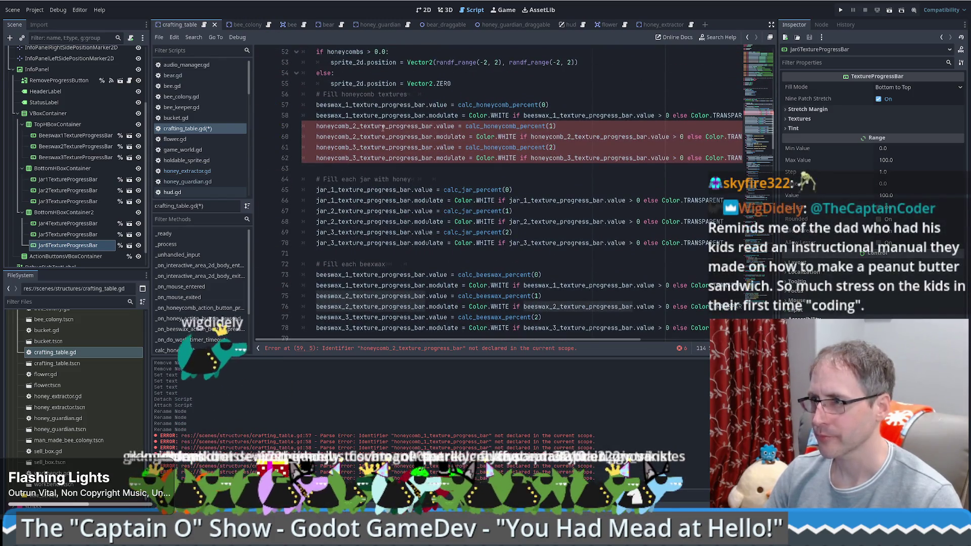
{"action": "type", "text": "beeswax_2_texture_progress_bar"}
{"action": "double_click", "coordinate": [357, 136]}
{"action": "type", "text": "beeswax_2_texture_progress_bar"}
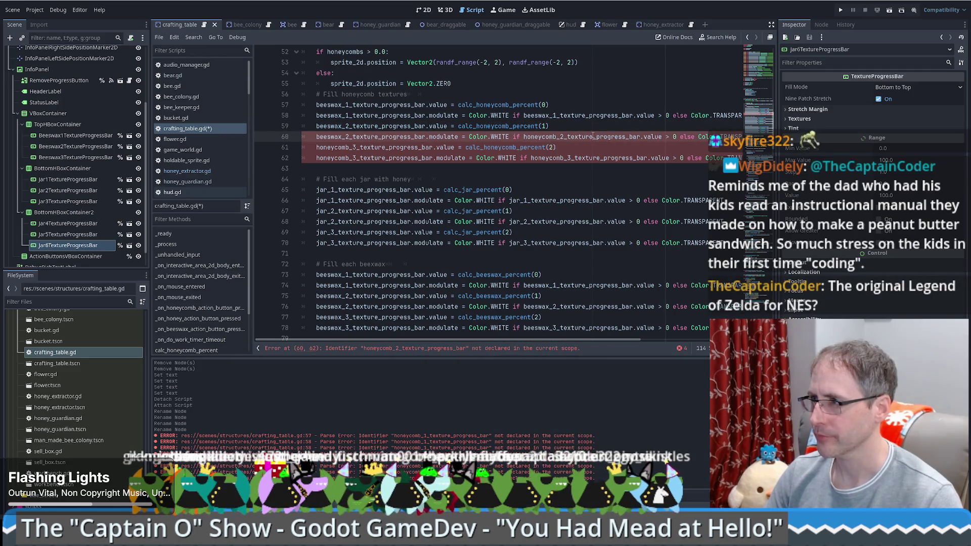
{"action": "double_click", "coordinate": [580, 133]}
{"action": "type", "text": "beeswax_2_texture_progress_bar"}
{"action": "scroll", "coordinate": [388, 164], "scroll_direction": "up", "scroll_amount": 13}
{"action": "scroll", "coordinate": [388, 163], "scroll_direction": "up", "scroll_amount": 2}
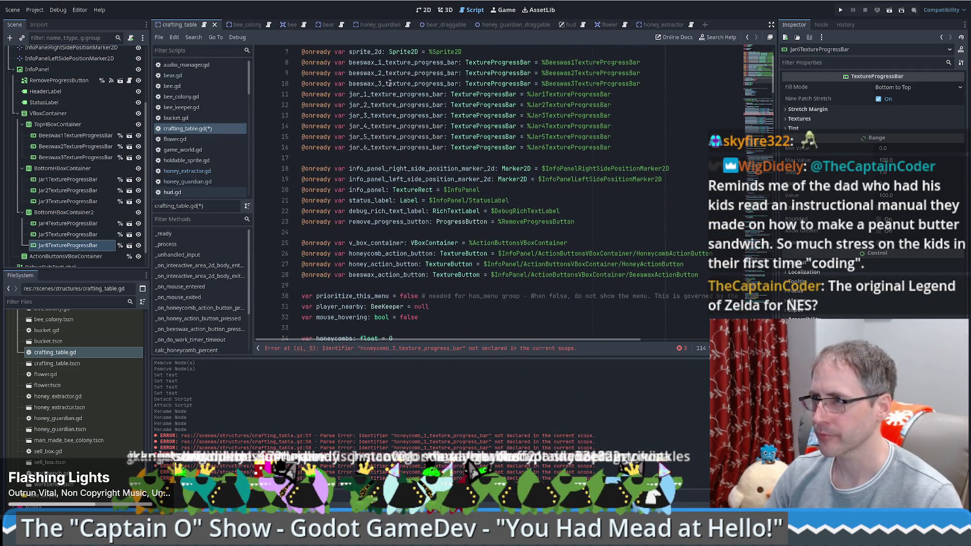
{"action": "scroll", "coordinate": [389, 76], "scroll_direction": "down", "scroll_amount": 9}
{"action": "scroll", "coordinate": [336, 217], "scroll_direction": "down", "scroll_amount": 6}
{"action": "scroll", "coordinate": [336, 218], "scroll_direction": "up", "scroll_amount": 2}
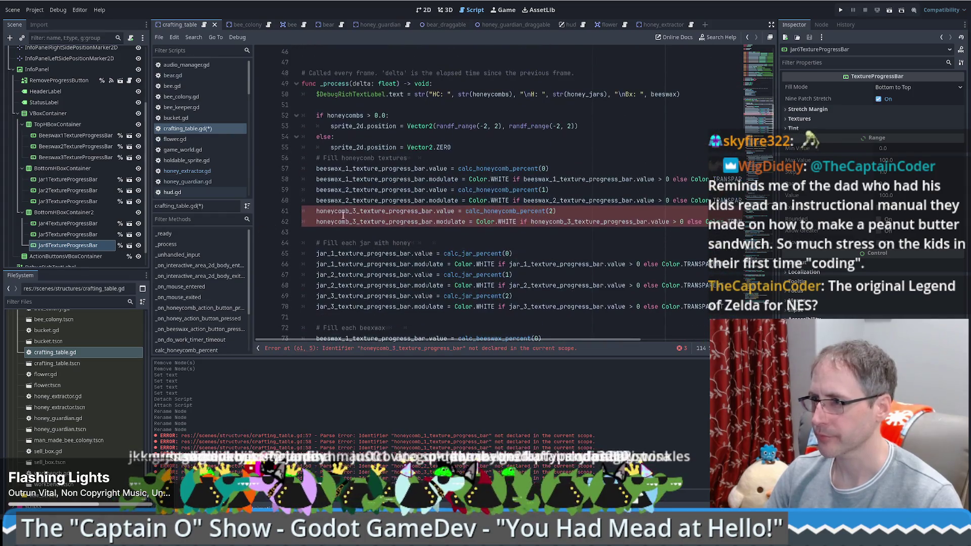
{"action": "double_click", "coordinate": [336, 211]}
{"action": "type", "text": "beeswax_3_texture_progress_barbeeswax_3_texture_progress_bar"}
{"action": "double_click", "coordinate": [546, 221]}
{"action": "type", "text": "beeswax_3_texture_progress_bar"}
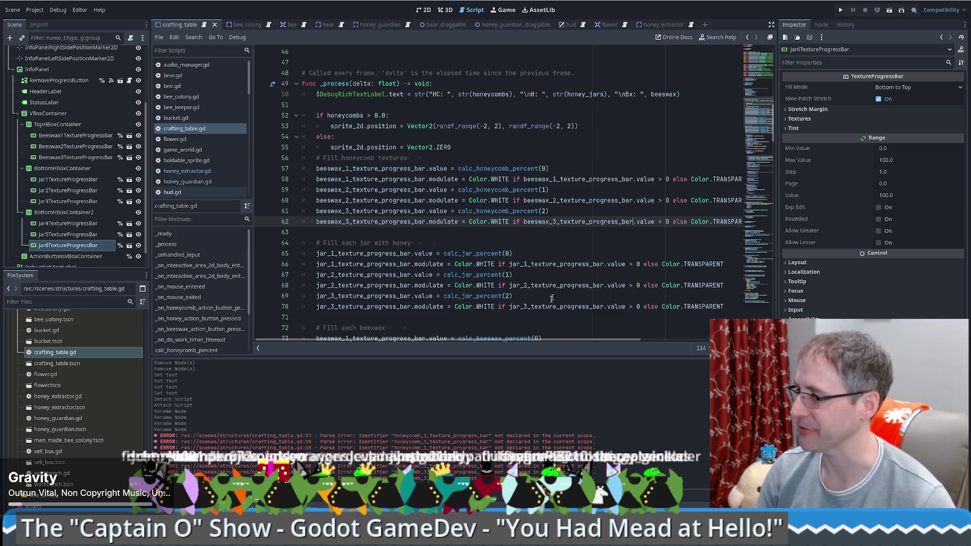
{"action": "left_click", "coordinate": [665, 340]}
{"action": "left_click_drag", "start_coordinate": [665, 339], "coordinate": [551, 340]}
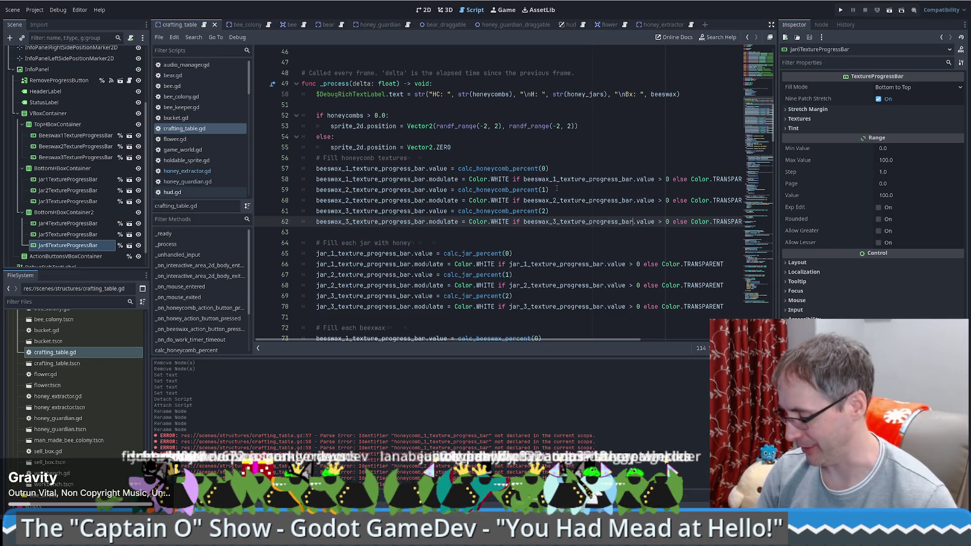
{"action": "mouse_move", "coordinate": [576, 200]}
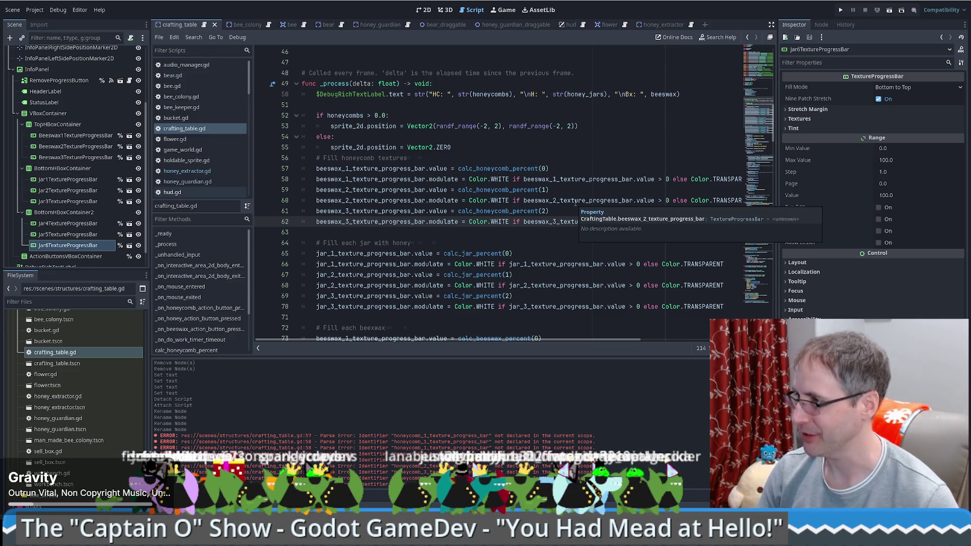
{"action": "left_click", "coordinate": [599, 148]}
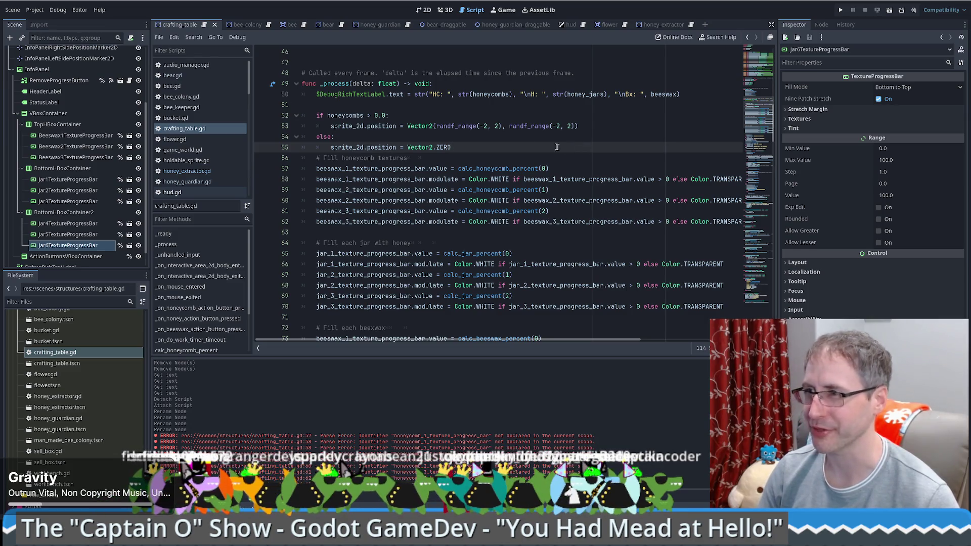
{"action": "left_click", "coordinate": [462, 138]}
{"action": "left_click", "coordinate": [593, 129]}
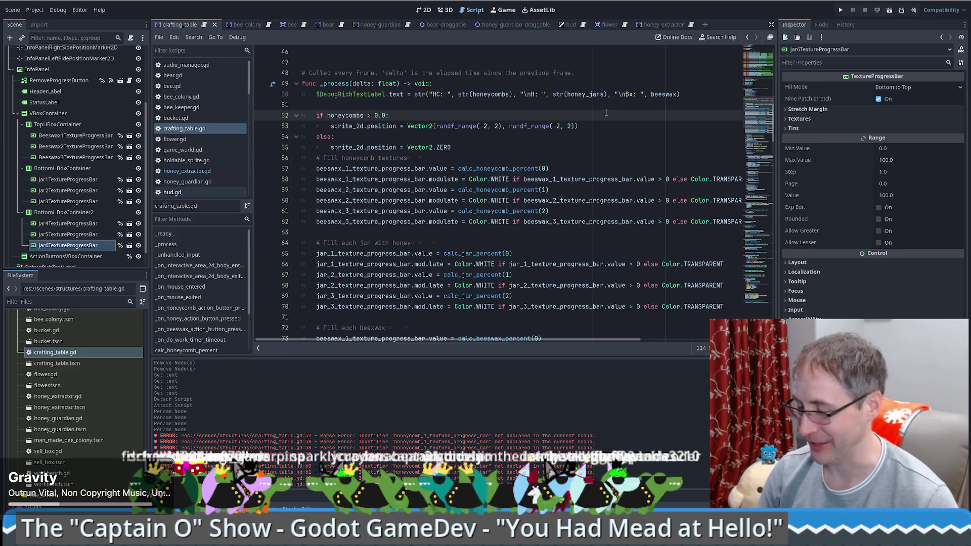
{"action": "scroll", "coordinate": [569, 208], "scroll_direction": "down", "scroll_amount": 1}
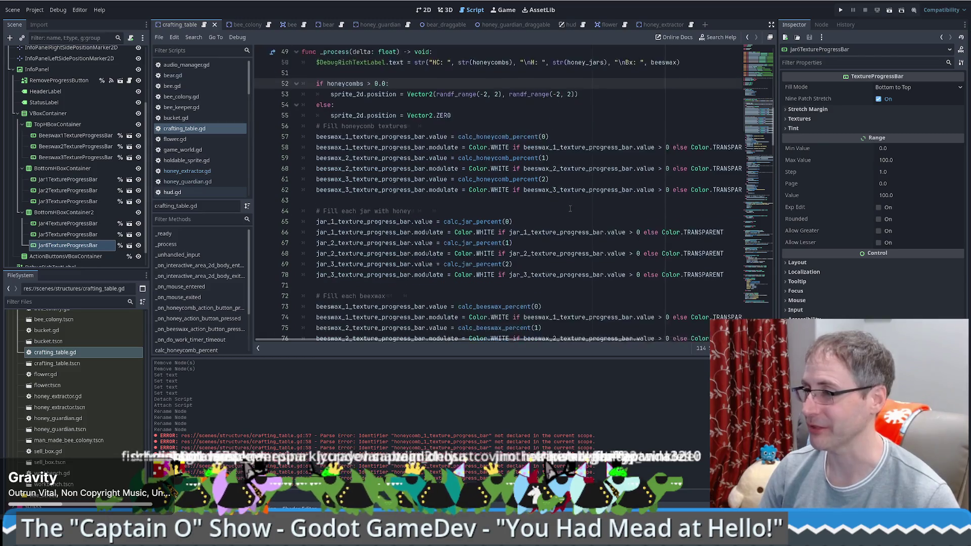
{"action": "scroll", "coordinate": [546, 196], "scroll_direction": "down", "scroll_amount": 1}
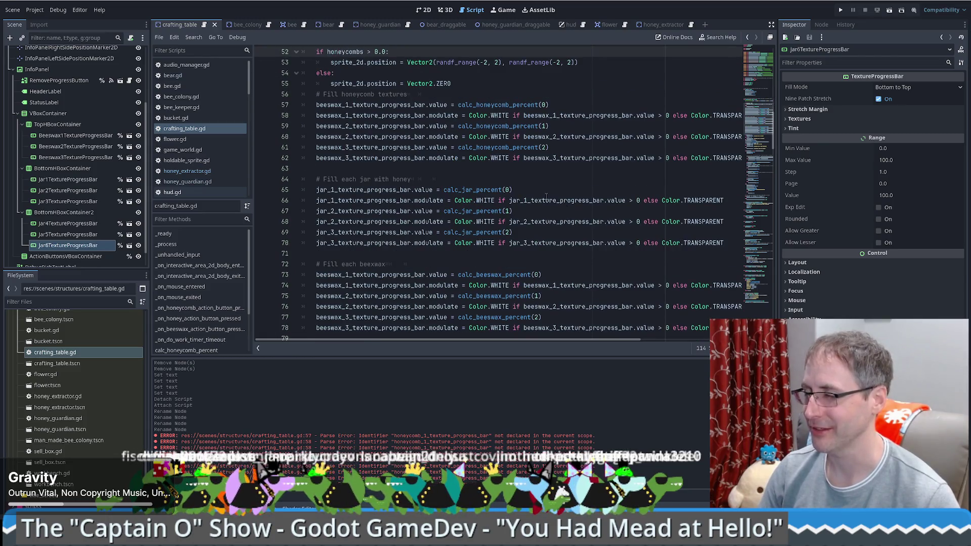
{"action": "left_click", "coordinate": [512, 181]}
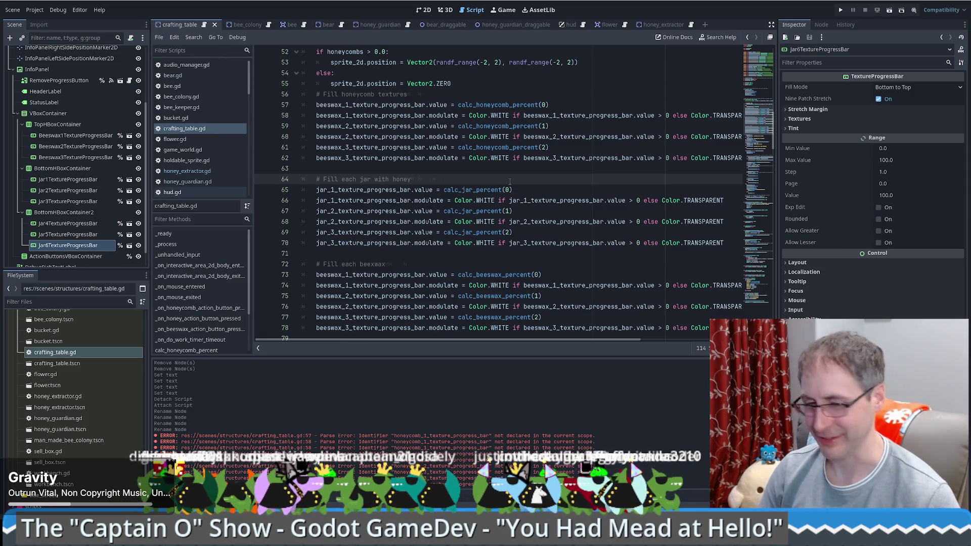
{"action": "scroll", "coordinate": [507, 181], "scroll_direction": "down", "scroll_amount": 2}
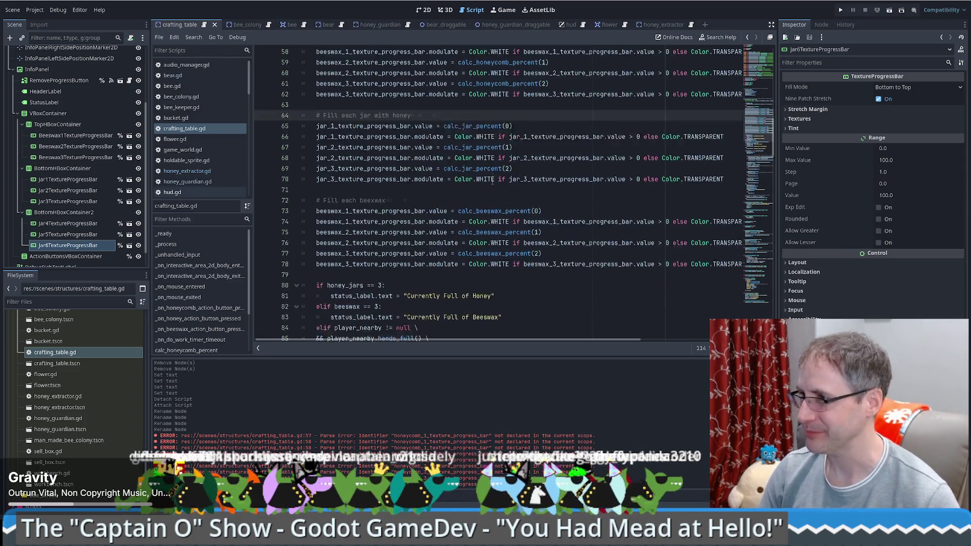
{"action": "scroll", "coordinate": [492, 181], "scroll_direction": "down", "scroll_amount": 1}
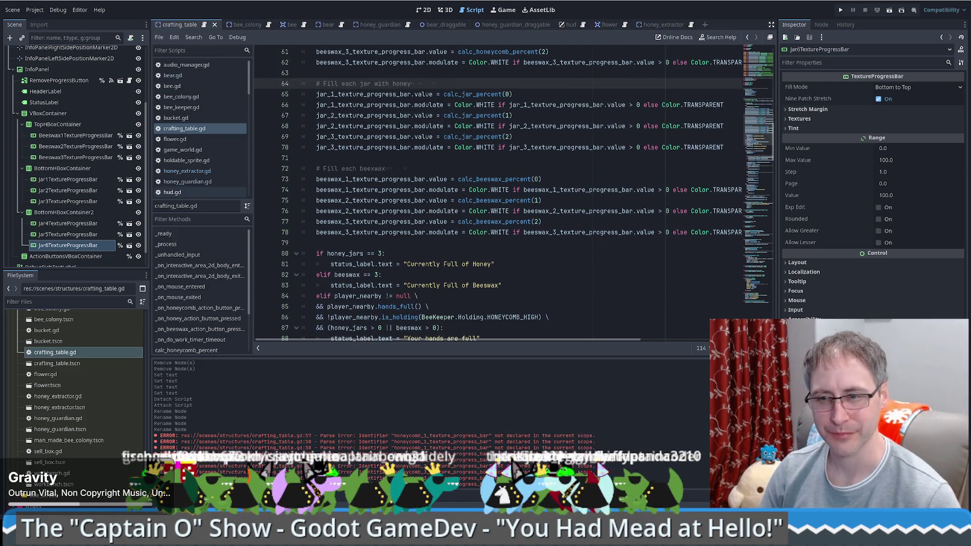
{"action": "scroll", "coordinate": [589, 211], "scroll_direction": "up", "scroll_amount": 1}
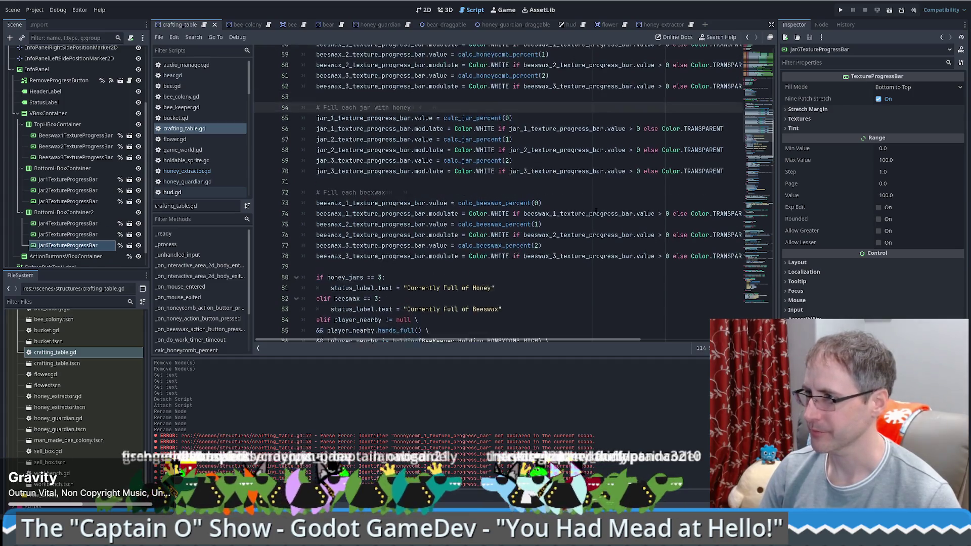
{"action": "left_click", "coordinate": [594, 206]}
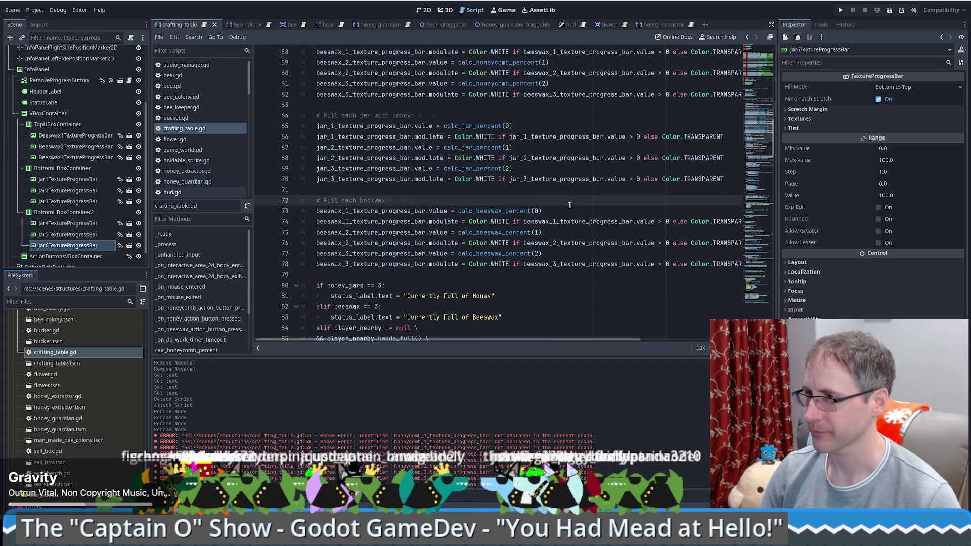
{"action": "scroll", "coordinate": [533, 206], "scroll_direction": "down", "scroll_amount": 2}
{"action": "scroll", "coordinate": [532, 209], "scroll_direction": "down", "scroll_amount": 1}
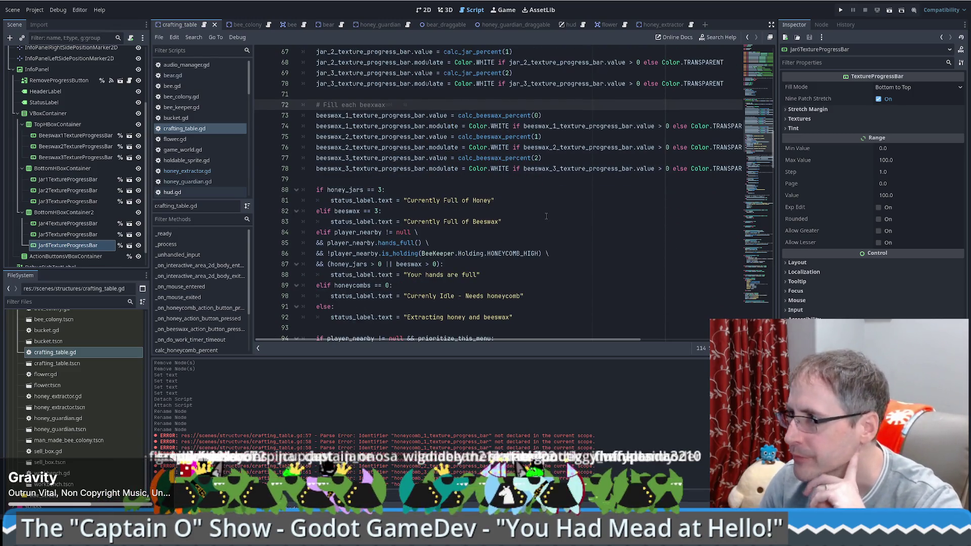
{"action": "scroll", "coordinate": [545, 217], "scroll_direction": "down", "scroll_amount": 4}
{"action": "scroll", "coordinate": [546, 216], "scroll_direction": "up", "scroll_amount": 1}
{"action": "scroll", "coordinate": [546, 216], "scroll_direction": "up", "scroll_amount": 5}
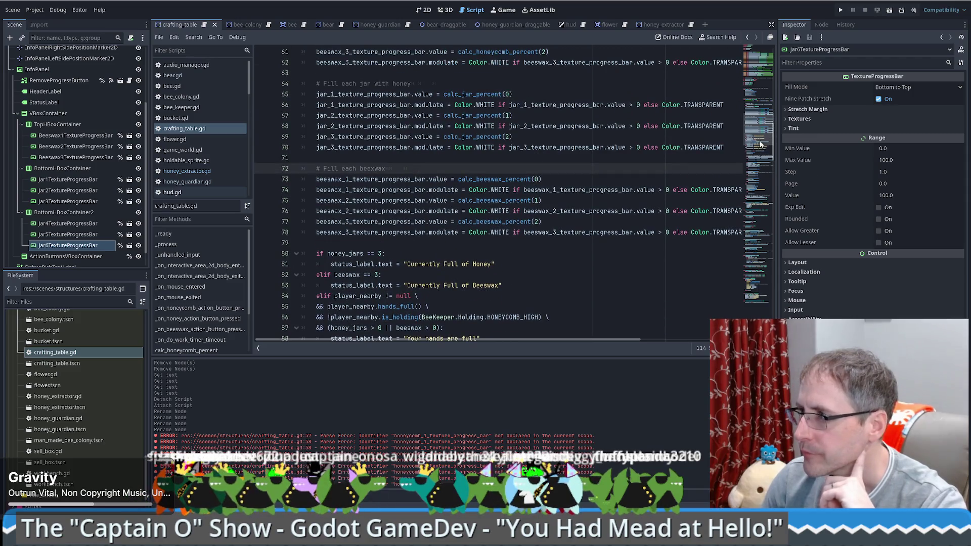
{"action": "scroll", "coordinate": [762, 118], "scroll_direction": "up", "scroll_amount": 6}
{"action": "scroll", "coordinate": [762, 118], "scroll_direction": "up", "scroll_amount": 7}
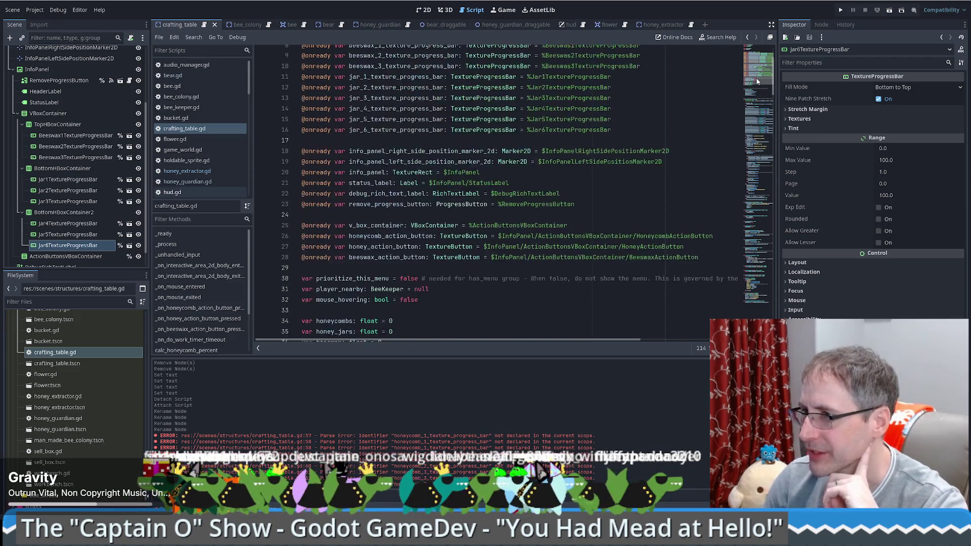
{"action": "scroll", "coordinate": [756, 77], "scroll_direction": "up", "scroll_amount": 4}
{"action": "scroll", "coordinate": [757, 77], "scroll_direction": "up", "scroll_amount": 3}
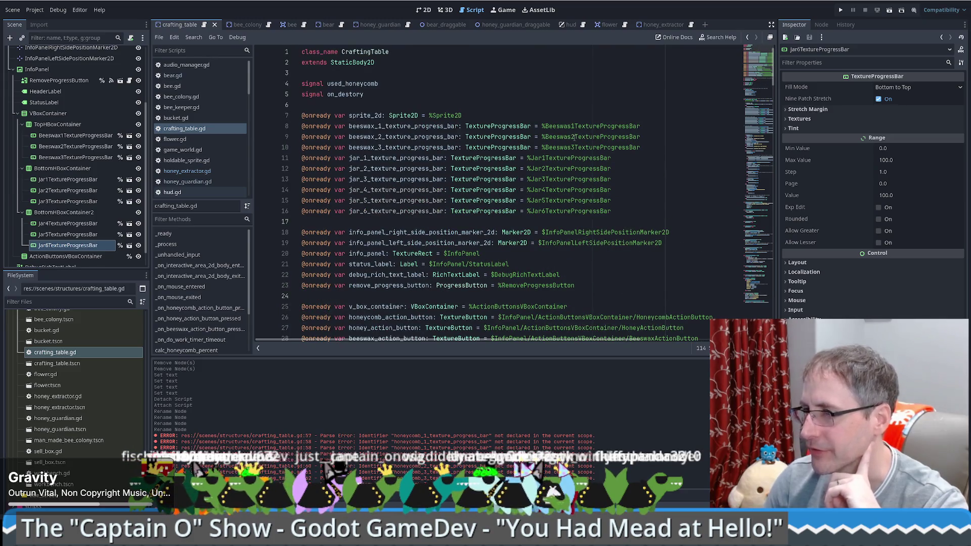
{"action": "left_click", "coordinate": [571, 106]}
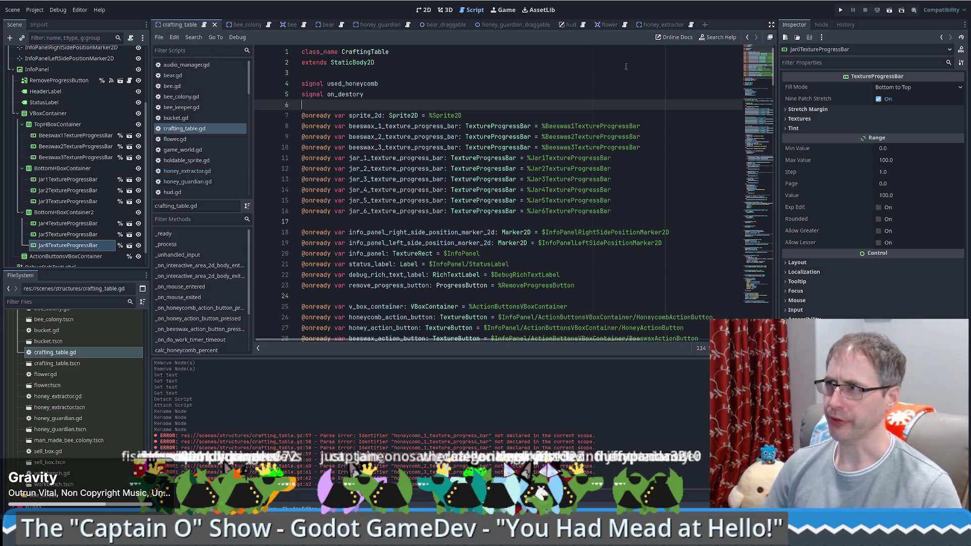
Step: Filter the FileSystem for 'scen' and open scenario.gd at its button handler functions
{"action": "left_click", "coordinate": [52, 302]}
{"action": "type", "text": "scen"}
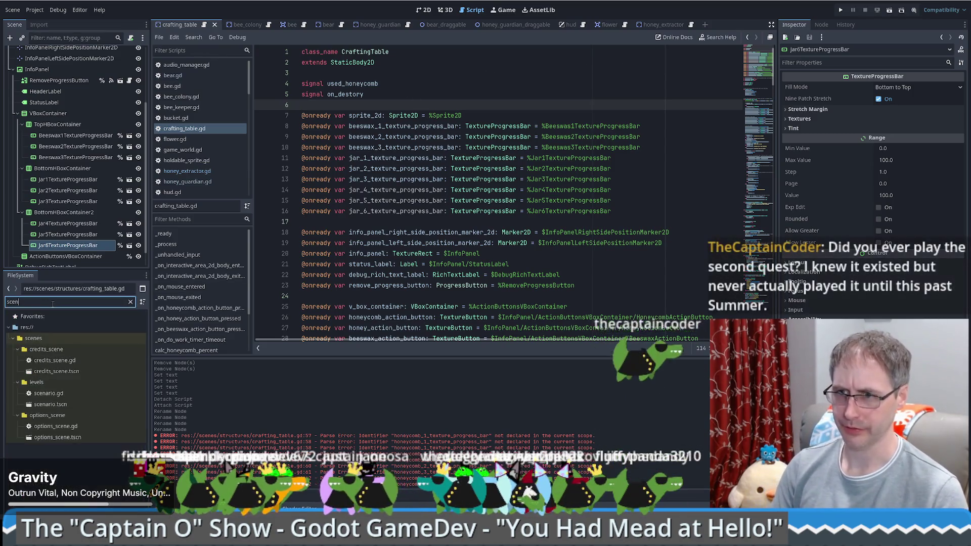
{"action": "double_click", "coordinate": [56, 394]}
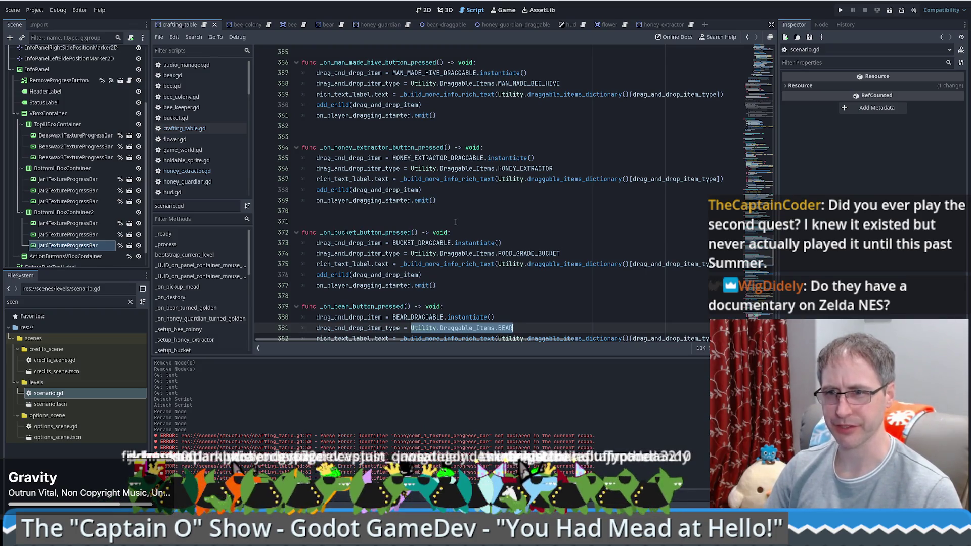
{"action": "left_click", "coordinate": [582, 212]}
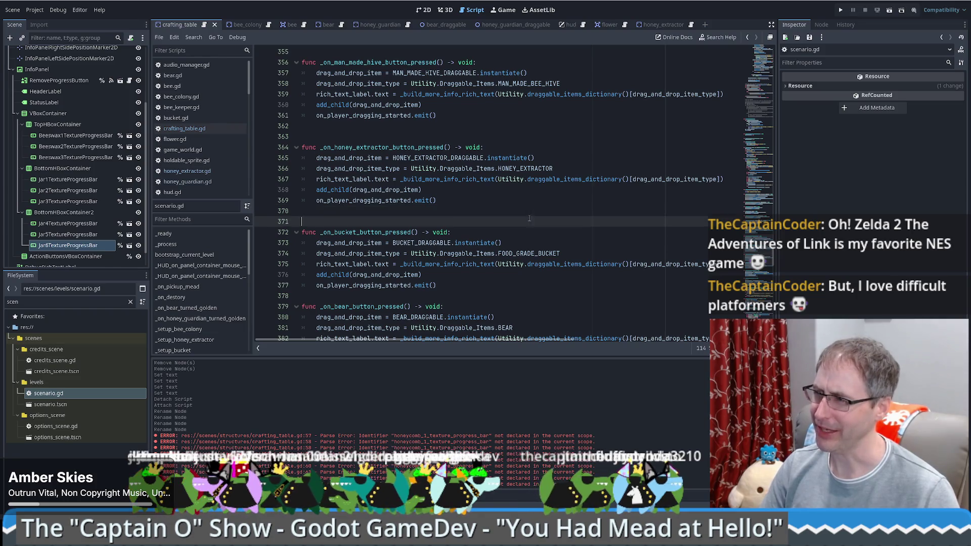
{"action": "left_click", "coordinate": [468, 227]}
{"action": "scroll", "coordinate": [470, 227], "scroll_direction": "down", "scroll_amount": 3}
{"action": "scroll", "coordinate": [503, 225], "scroll_direction": "up", "scroll_amount": 2}
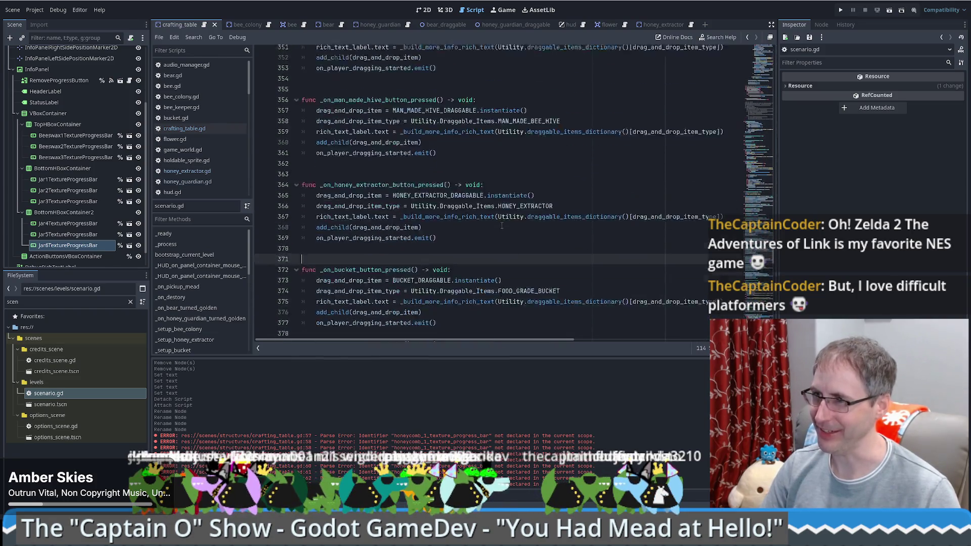
{"action": "scroll", "coordinate": [501, 226], "scroll_direction": "up", "scroll_amount": 3}
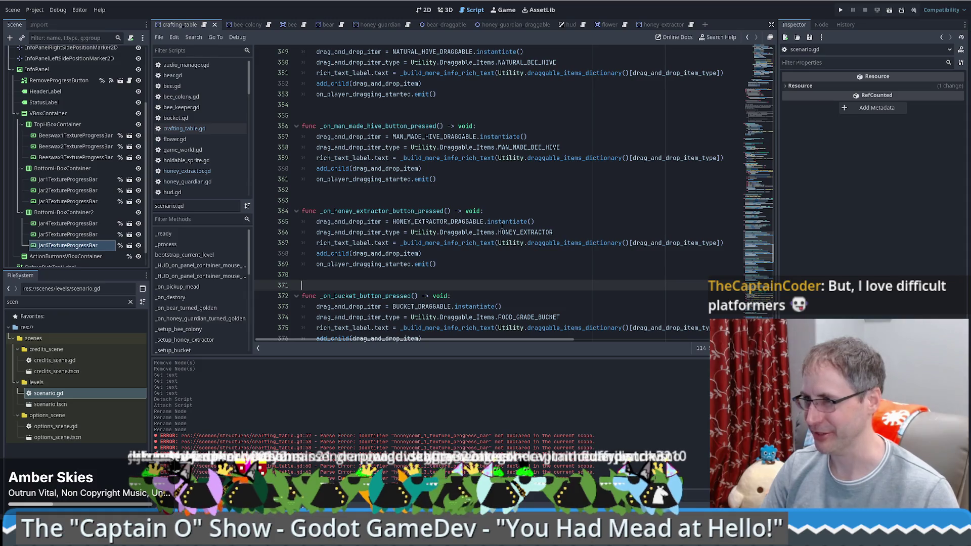
{"action": "left_click", "coordinate": [575, 199]}
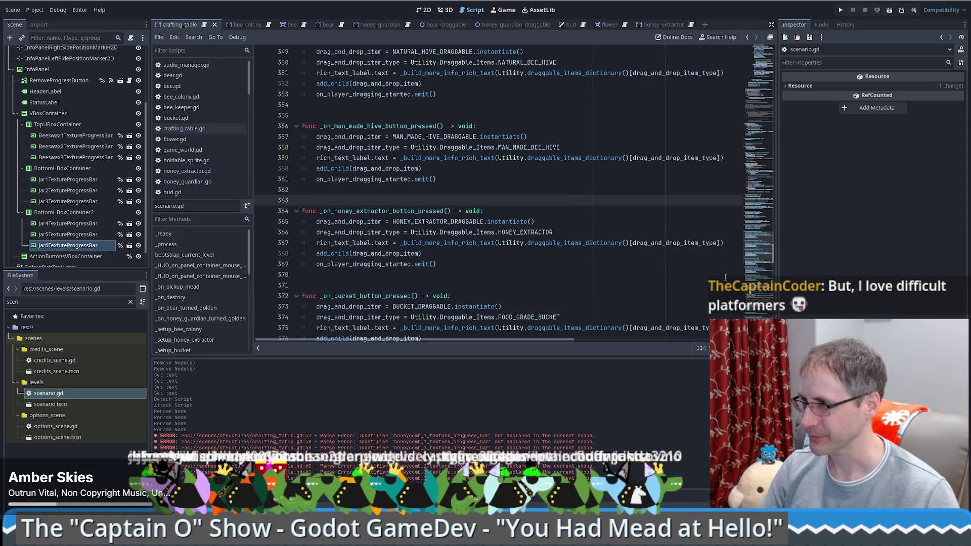
{"action": "scroll", "coordinate": [756, 257], "scroll_direction": "down", "scroll_amount": 2}
{"action": "scroll", "coordinate": [757, 262], "scroll_direction": "down", "scroll_amount": 3}
{"action": "scroll", "coordinate": [755, 273], "scroll_direction": "down", "scroll_amount": 2}
{"action": "mouse_move", "coordinate": [756, 273]}
{"action": "left_mouse_down"}
{"action": "mouse_move", "coordinate": [766, 62]}
{"action": "mouse_move", "coordinate": [774, 73]}
{"action": "left_mouse_up"}
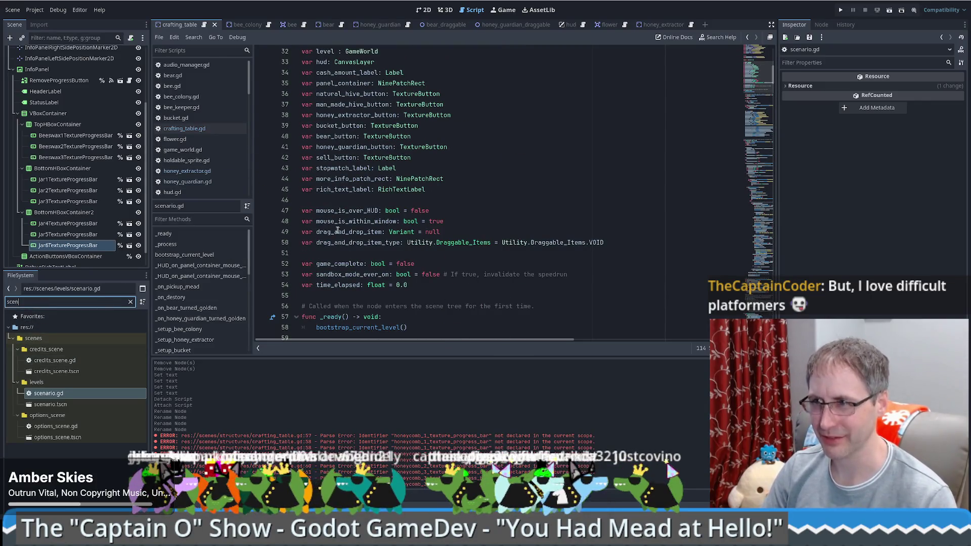
{"action": "scroll", "coordinate": [206, 129], "scroll_direction": "down", "scroll_amount": 3}
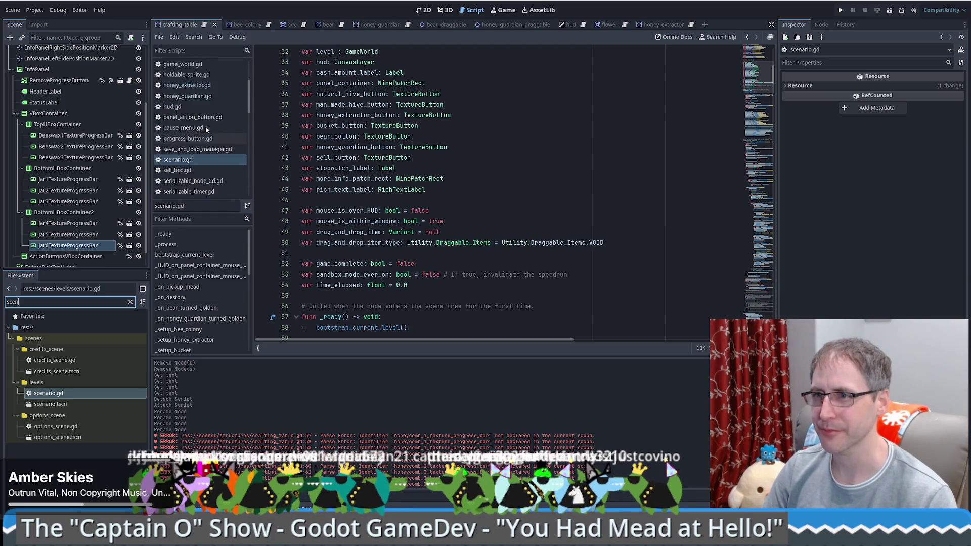
{"action": "left_click_drag", "start_coordinate": [182, 152], "coordinate": [210, 62]}
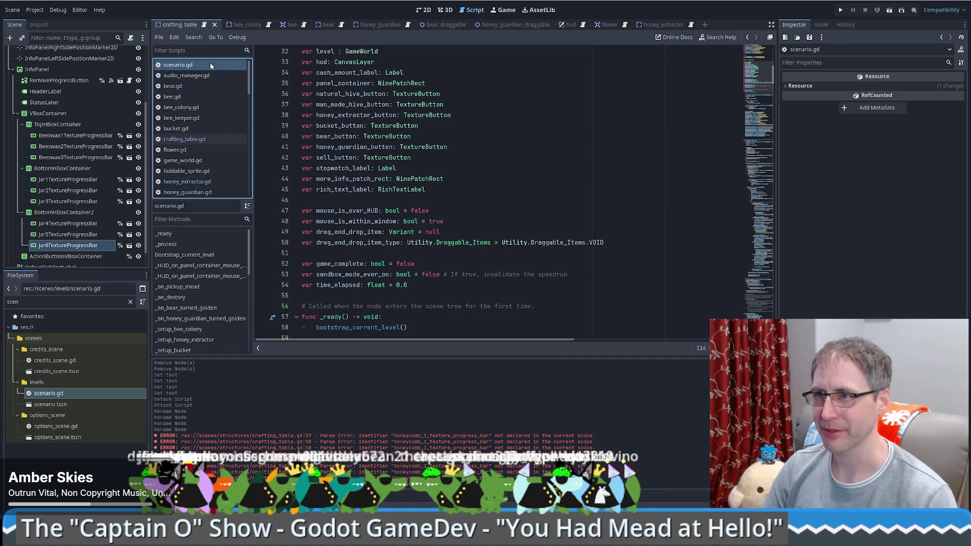
{"action": "scroll", "coordinate": [538, 149], "scroll_direction": "up", "scroll_amount": 10}
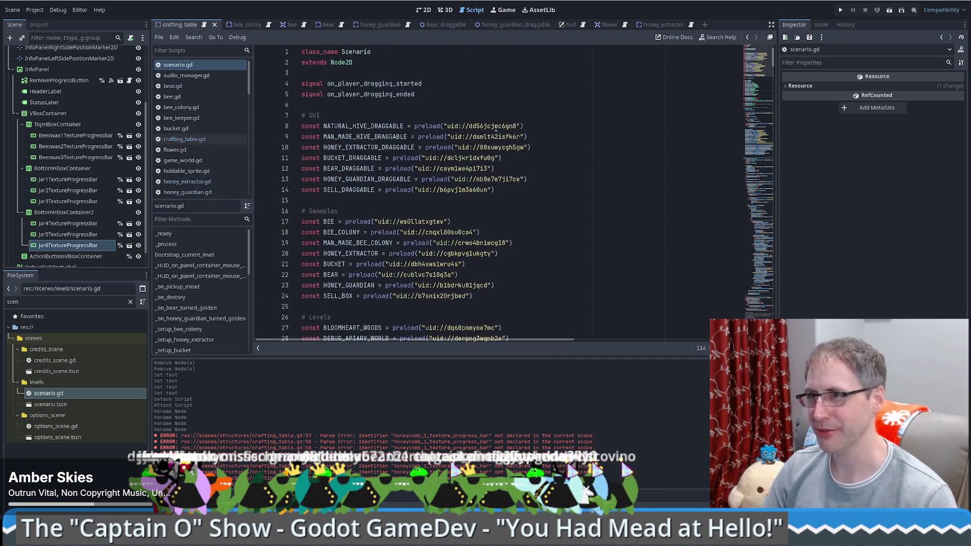
{"action": "left_click", "coordinate": [460, 73]}
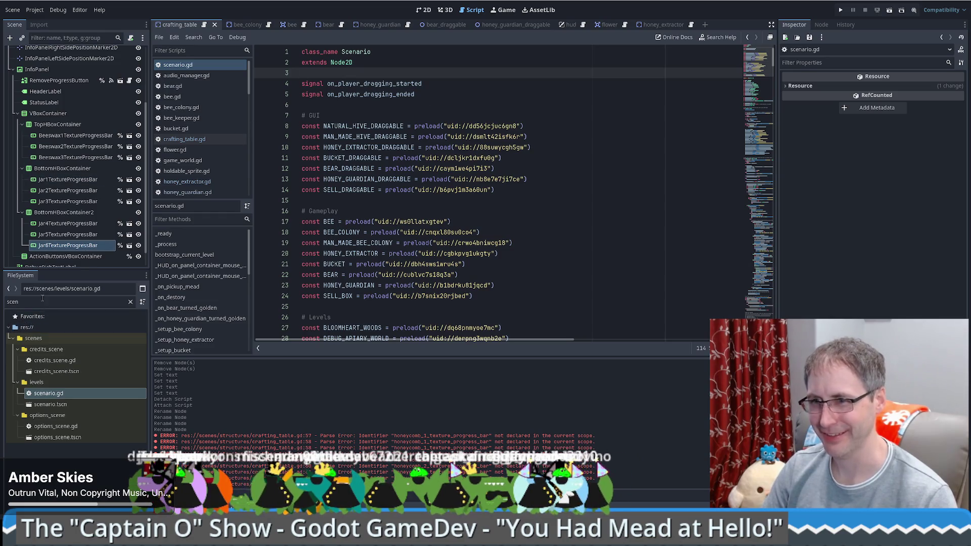
{"action": "double_click", "coordinate": [45, 301]}
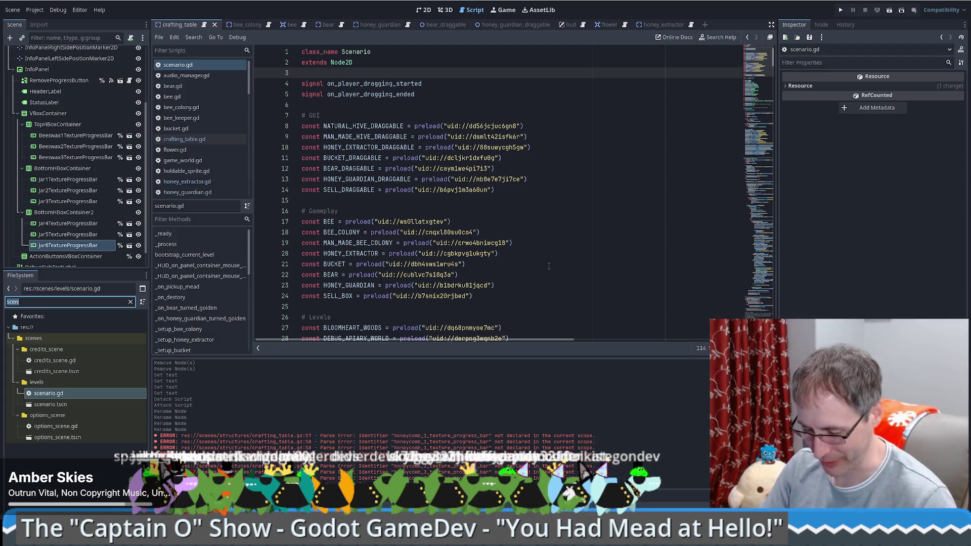
Step: Filter for 'utili', open utility.gd and put the caret at the end of the Draggable_Items enum line
{"action": "key", "text": "BackSpace"}
{"action": "key", "text": "BackSpace"}
{"action": "key", "text": "BackSpace"}
{"action": "type", "text": "utili"}
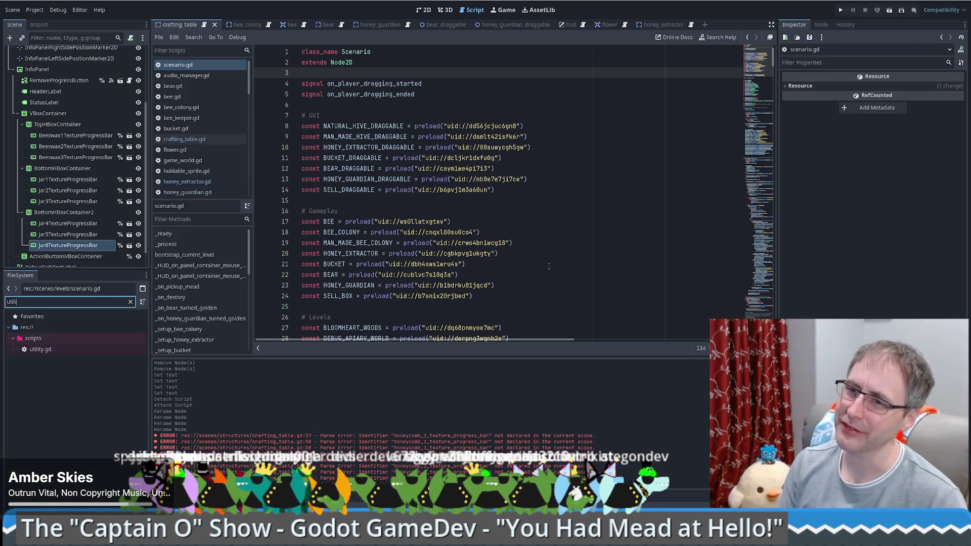
{"action": "double_click", "coordinate": [50, 350]}
{"action": "left_click", "coordinate": [648, 215]}
{"action": "scroll", "coordinate": [455, 340], "scroll_direction": "right", "scroll_amount": 1}
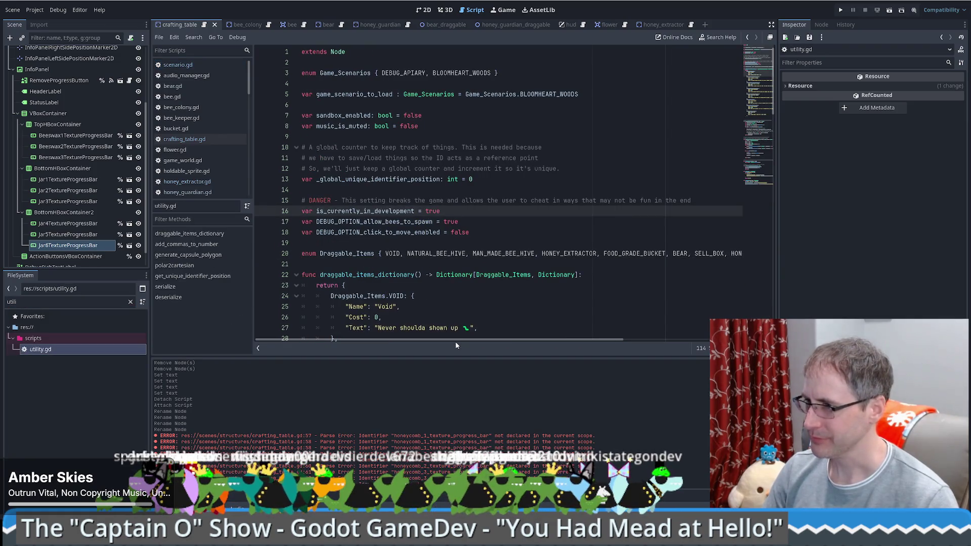
{"action": "left_click_drag", "start_coordinate": [451, 340], "coordinate": [542, 342]}
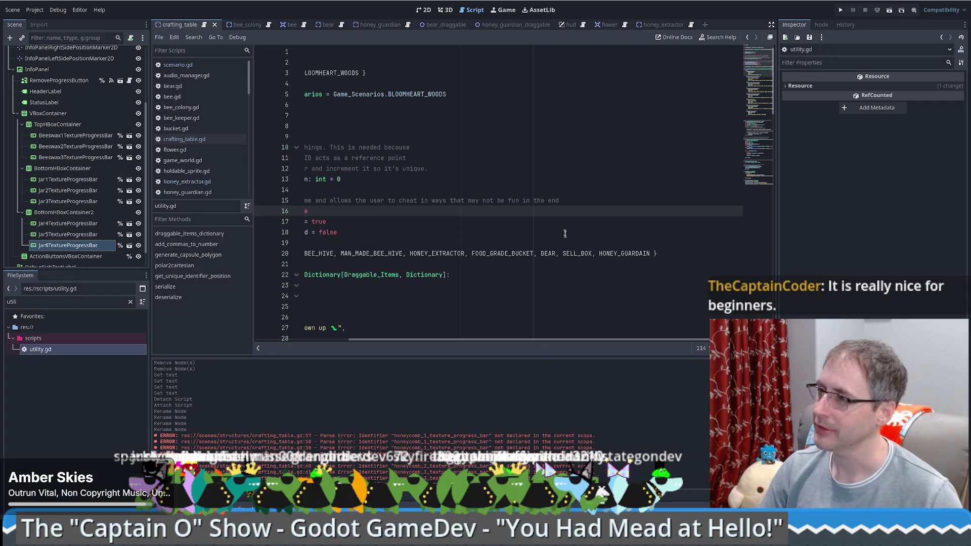
{"action": "left_click", "coordinate": [651, 254]}
{"action": "scroll", "coordinate": [622, 273], "scroll_direction": "down", "scroll_amount": 2}
{"action": "scroll", "coordinate": [599, 295], "scroll_direction": "up", "scroll_amount": 2}
{"action": "scroll", "coordinate": [569, 319], "scroll_direction": "down", "scroll_amount": 4}
{"action": "scroll", "coordinate": [541, 346], "scroll_direction": "up", "scroll_amount": 2}
{"action": "left_click_drag", "start_coordinate": [541, 340], "coordinate": [372, 320]}
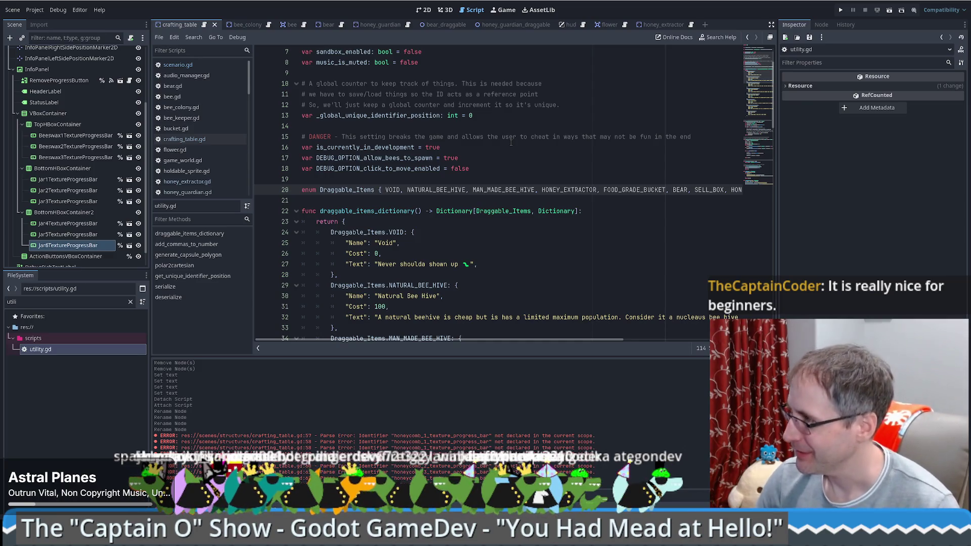
Step: Break the Draggable_Items enum so each item from NATURAL_BEE_HIVE to HONEY_GUARDAIN sits on its own line
{"action": "key", "text": "Return"}
{"action": "key", "text": "ctrl+Right"}
{"action": "key", "text": "Return"}
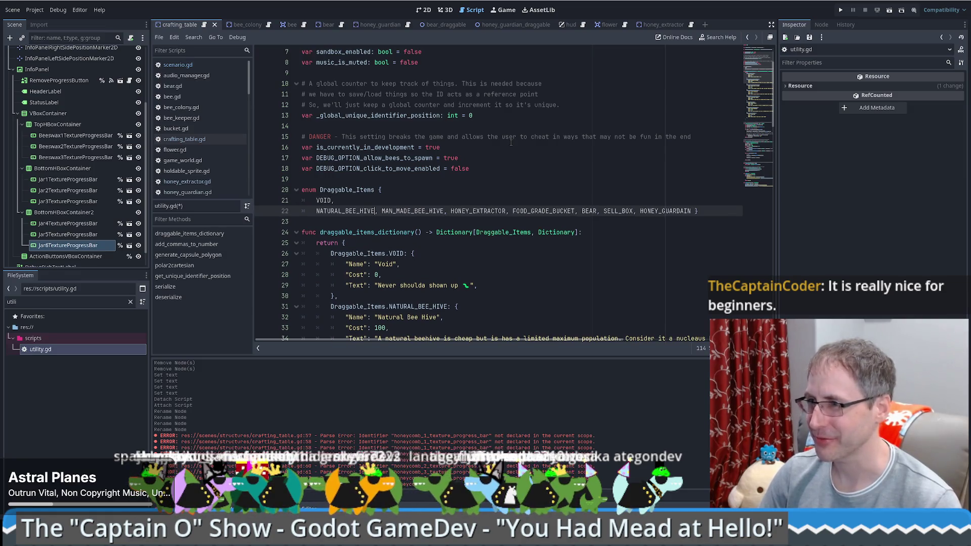
{"action": "key", "text": "Return"}
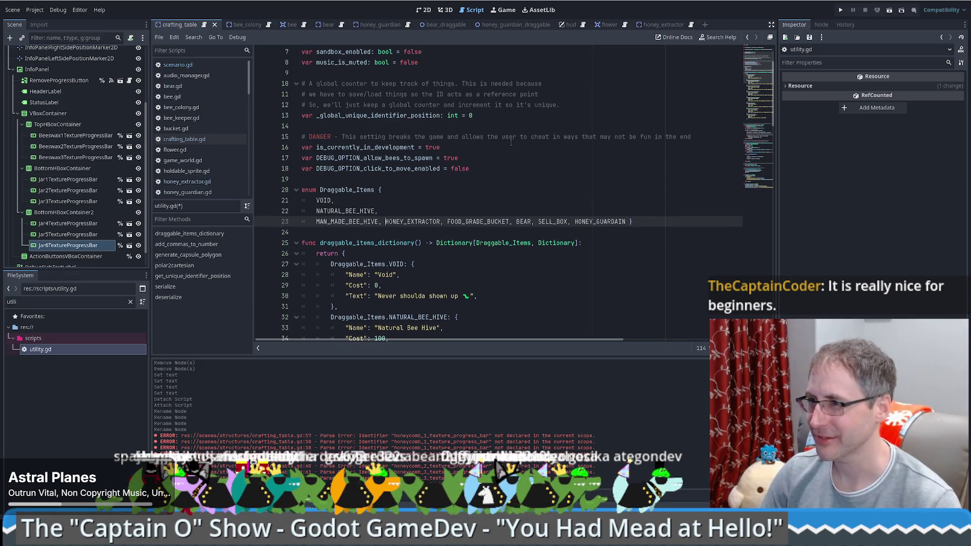
{"action": "key", "text": "Return"}
{"action": "key", "text": "ctrl+Left"}
{"action": "key", "text": "Return"}
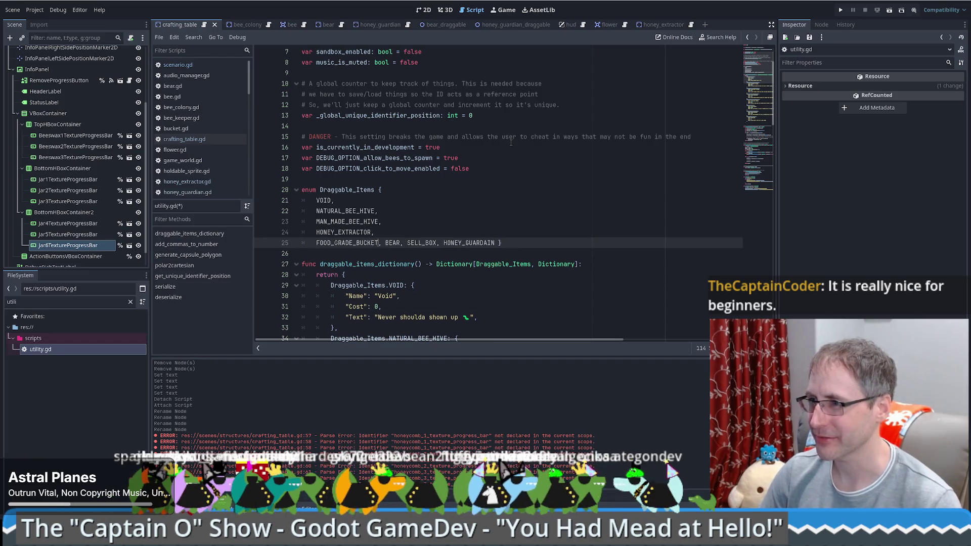
{"action": "key", "text": "Return"}
{"action": "key", "text": "Return"}
{"action": "key", "text": "ctrl+Right"}
{"action": "key", "text": "ctrl+Right"}
{"action": "key", "text": "Return"}
{"action": "key", "text": "Home"}
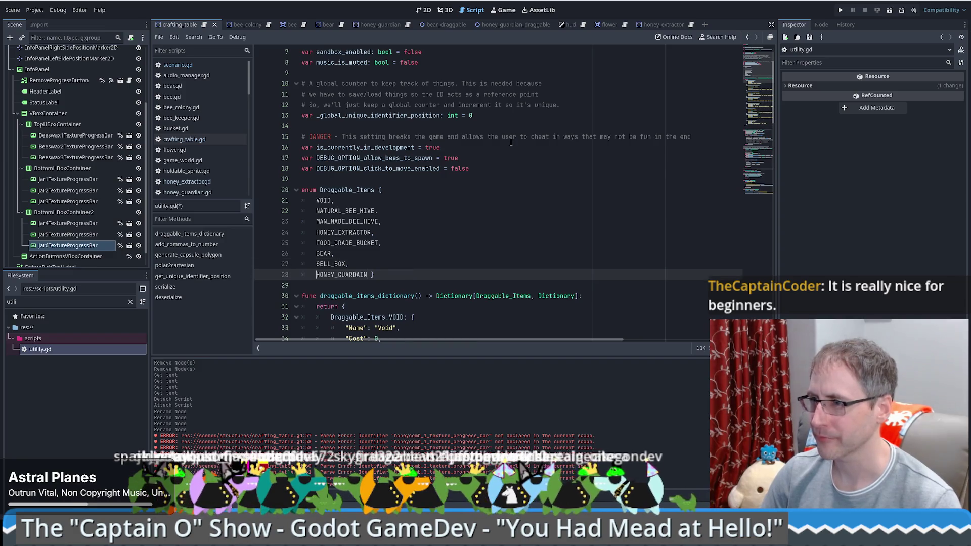
{"action": "key", "text": "Return"}
{"action": "key", "text": "Up"}
{"action": "key", "text": "End"}
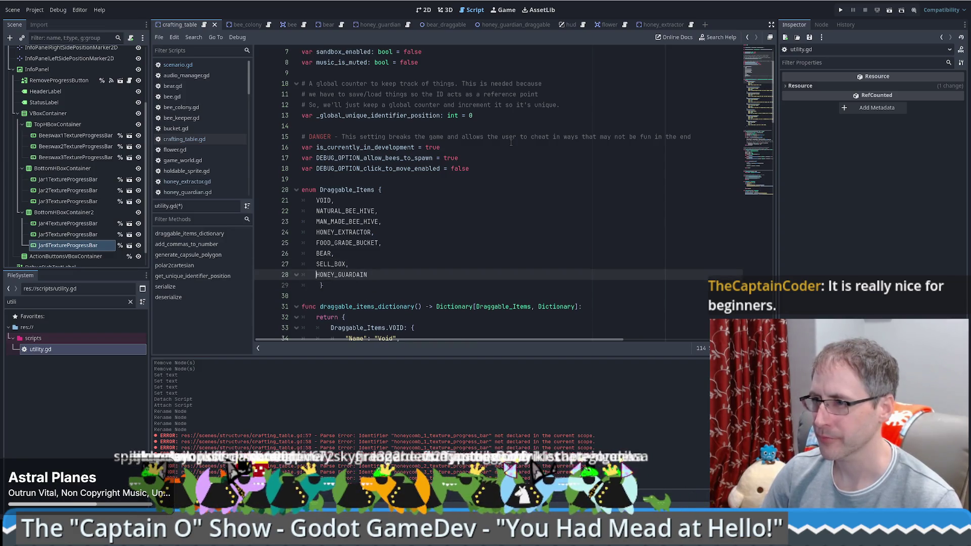
{"action": "type", "text": ","}
Step: Add a CRAFTING_TABLE entry after HONEY_GUARDAIN, save utility.gd and unindent the closing brace
{"action": "key", "text": "Return"}
{"action": "type", "text": "CRAFTING"}
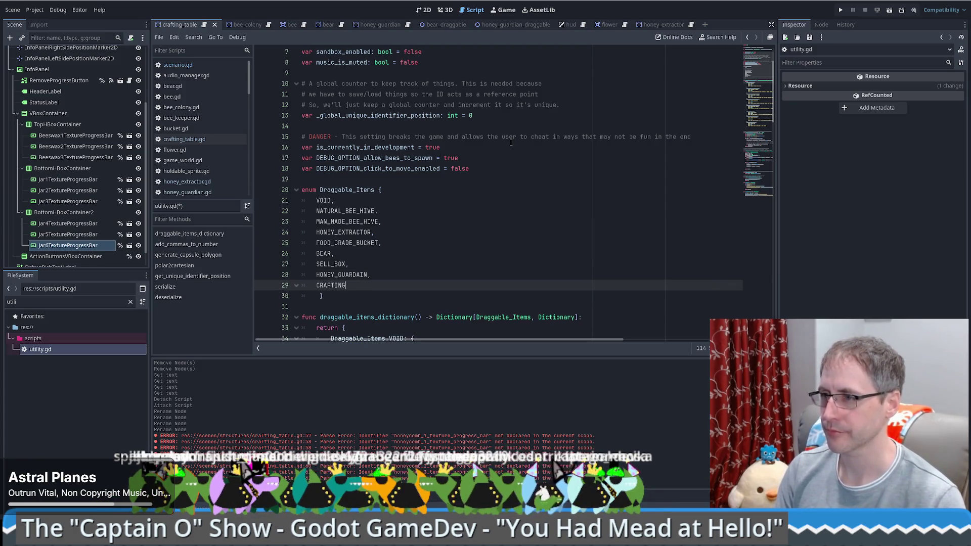
{"action": "type", "text": "_TABLE"}
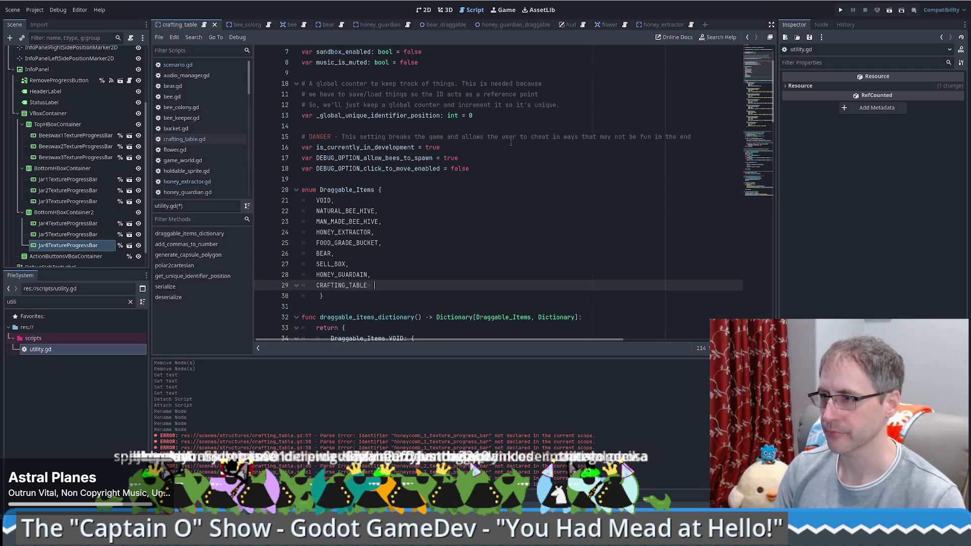
{"action": "key", "text": "ctrl+s"}
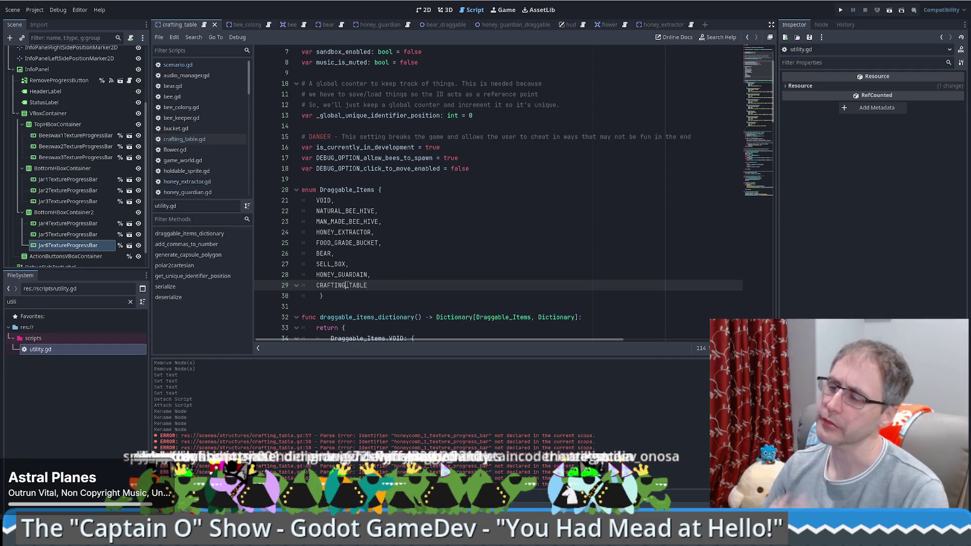
{"action": "double_click", "coordinate": [341, 286]}
{"action": "left_click", "coordinate": [306, 297]}
{"action": "key", "text": "shift+Tab"}
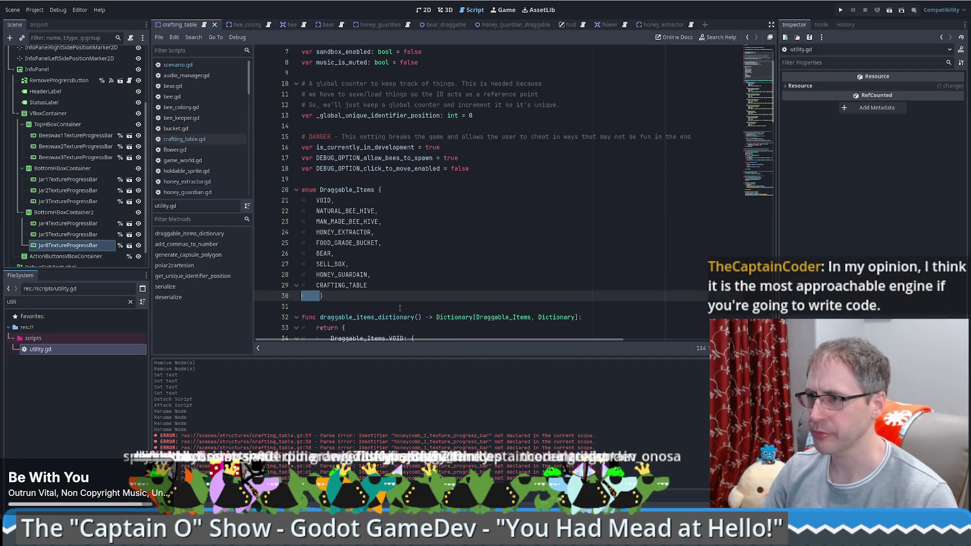
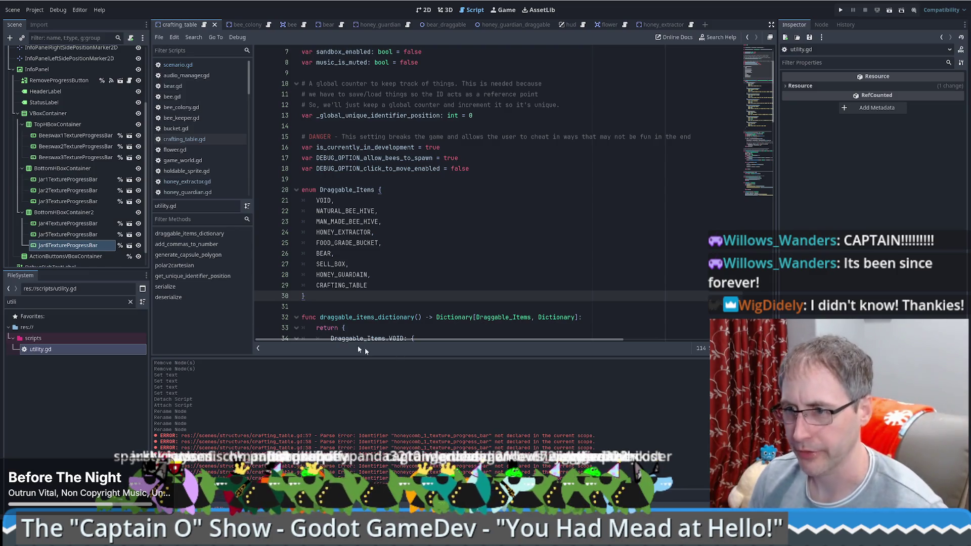
Step: Clear the FileSystem filter and select honey_extractor_draggable.tscn for duplication
{"action": "double_click", "coordinate": [99, 302]}
{"action": "key", "text": "BackSpace"}
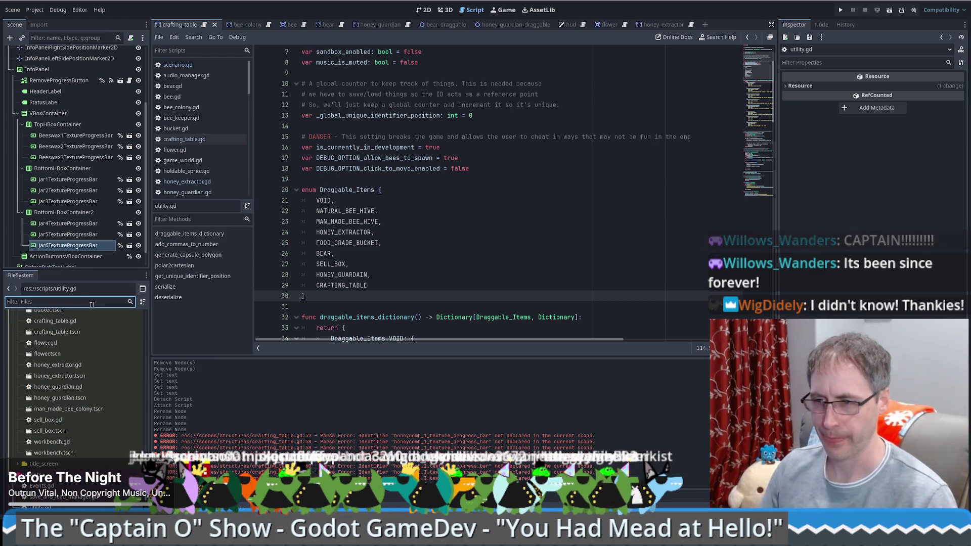
{"action": "left_click_drag", "start_coordinate": [144, 462], "coordinate": [148, 413]}
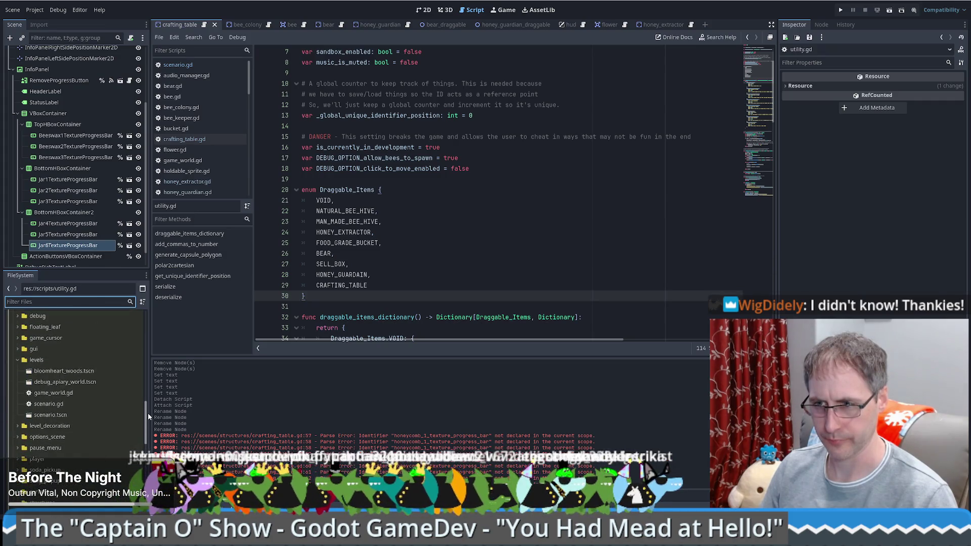
{"action": "scroll", "coordinate": [51, 368], "scroll_direction": "up", "scroll_amount": 3}
{"action": "scroll", "coordinate": [52, 372], "scroll_direction": "down", "scroll_amount": 2}
{"action": "scroll", "coordinate": [52, 391], "scroll_direction": "down", "scroll_amount": 3}
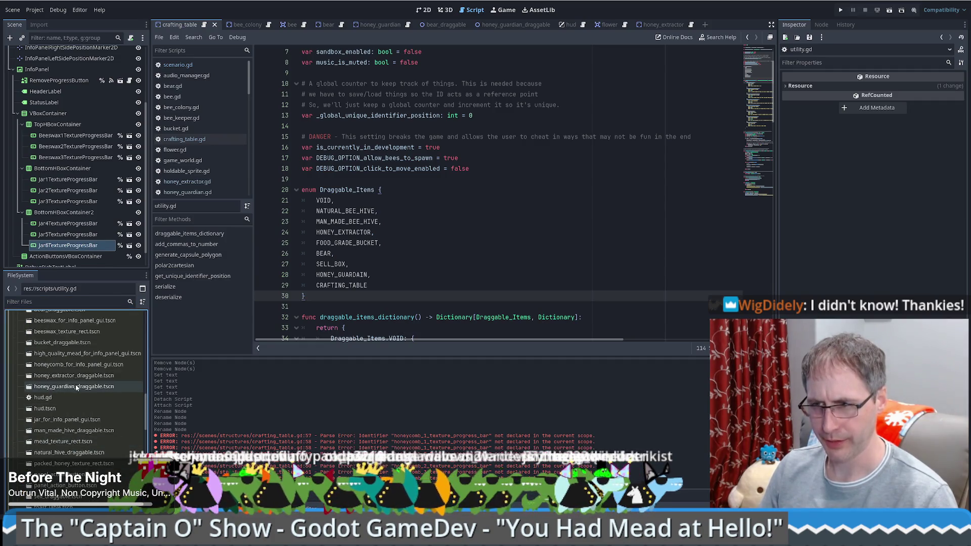
{"action": "left_click", "coordinate": [58, 376]}
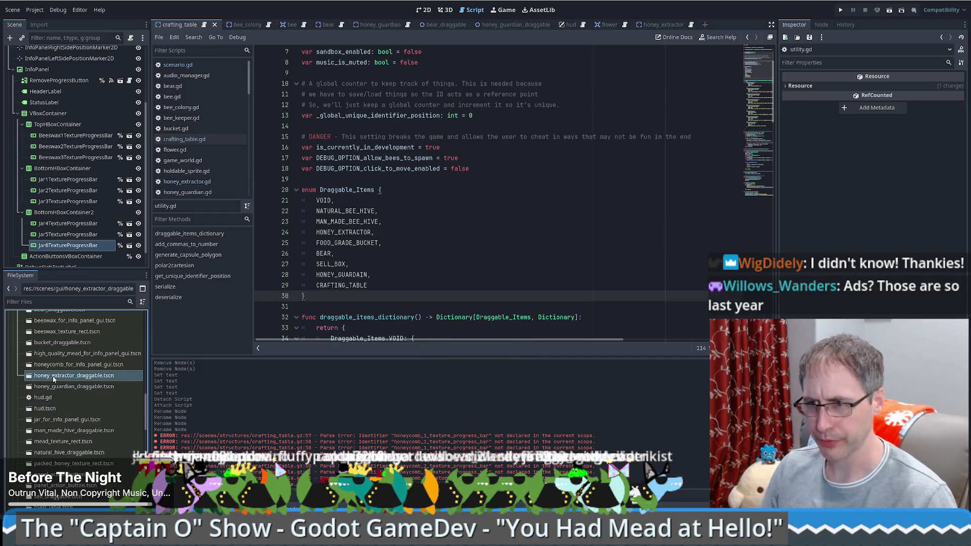
{"action": "right_click", "coordinate": [60, 380]}
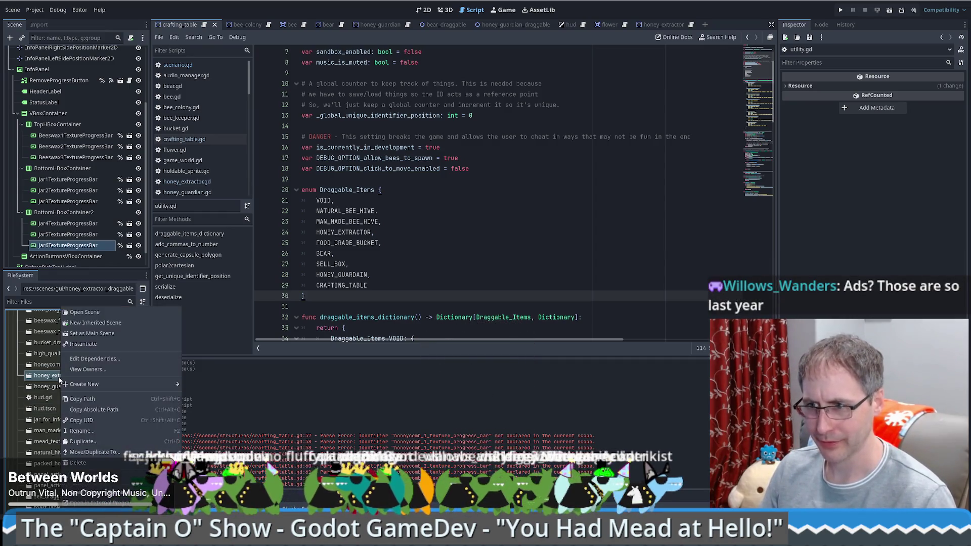
{"action": "key", "text": "Escape"}
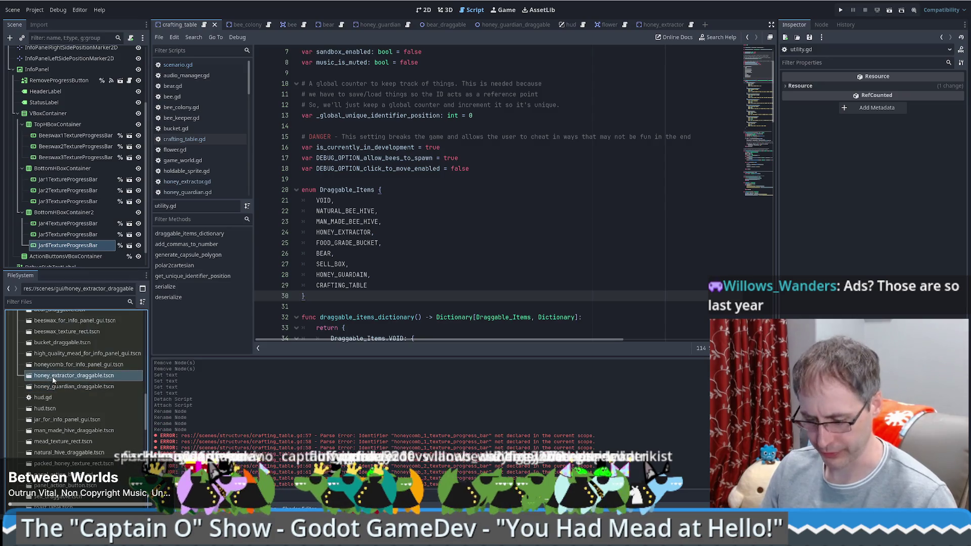
Step: Duplicate it as crafting_table_draggable.tscn and open the new scene
{"action": "key", "text": "ctrl+d"}
{"action": "key", "text": "Home"}
{"action": "key", "text": "Delete"}
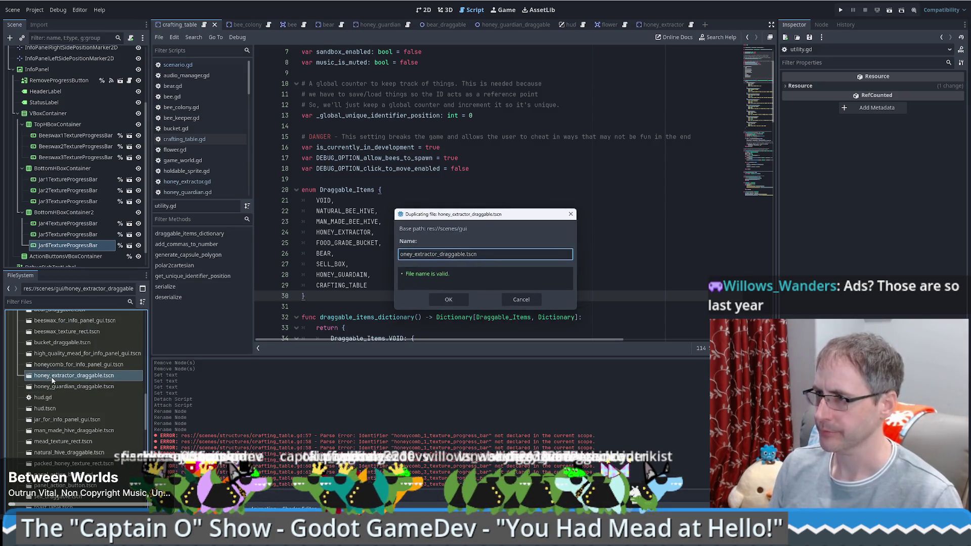
{"action": "key", "text": "Delete"}
{"action": "key", "text": "Delete"}
{"action": "key", "text": "Delete"}
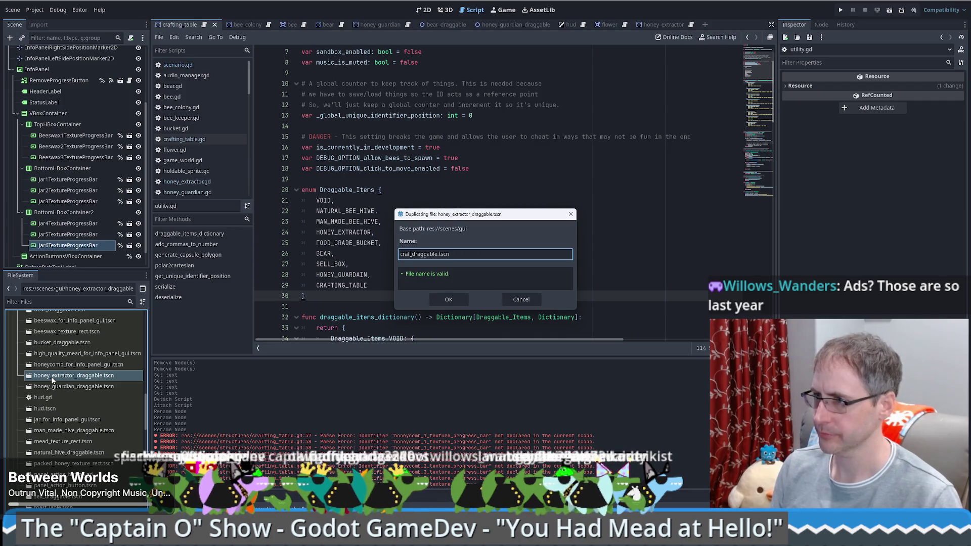
{"action": "type", "text": "ting_table"}
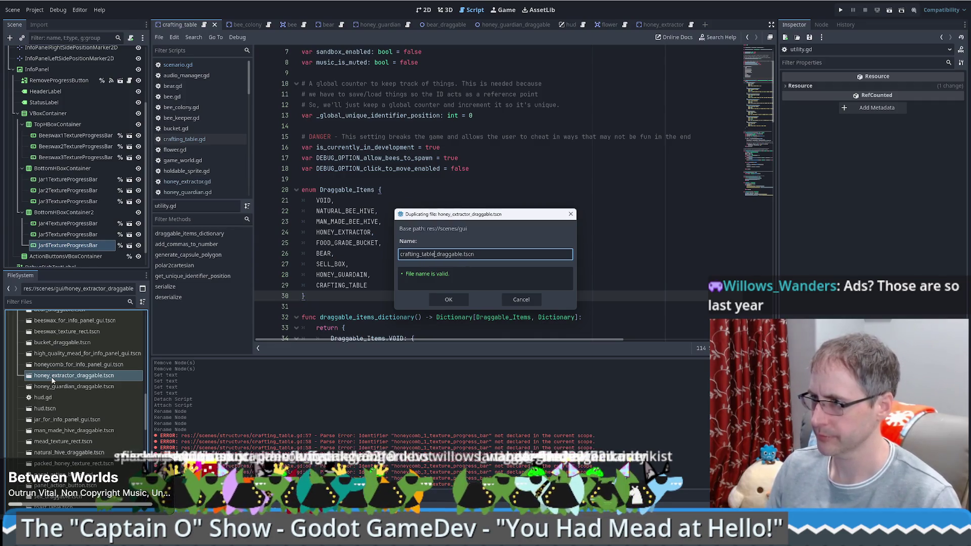
{"action": "key", "text": "Return"}
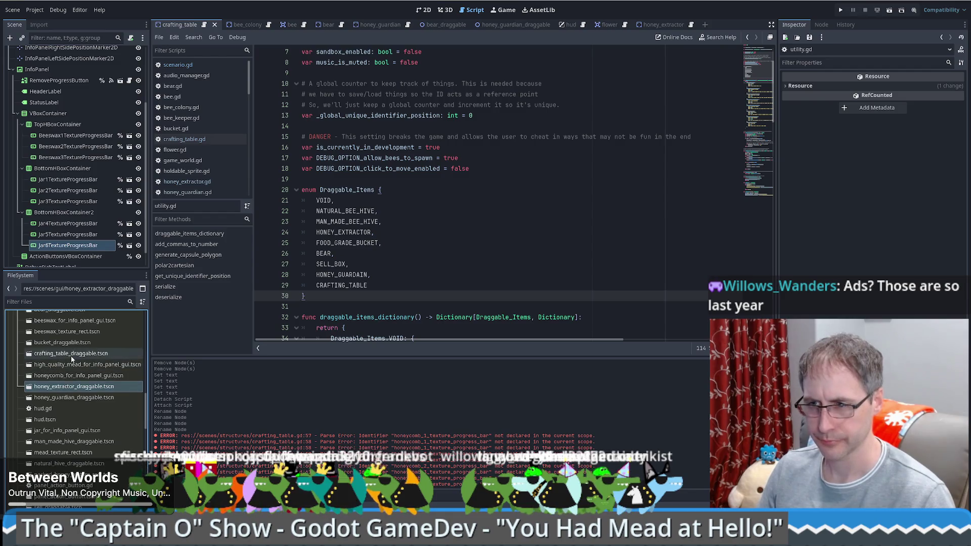
{"action": "double_click", "coordinate": [71, 355]}
Step: Rename the new scene's root node to CraftingTableDraggable in the 2D workspace
{"action": "left_click", "coordinate": [423, 10]}
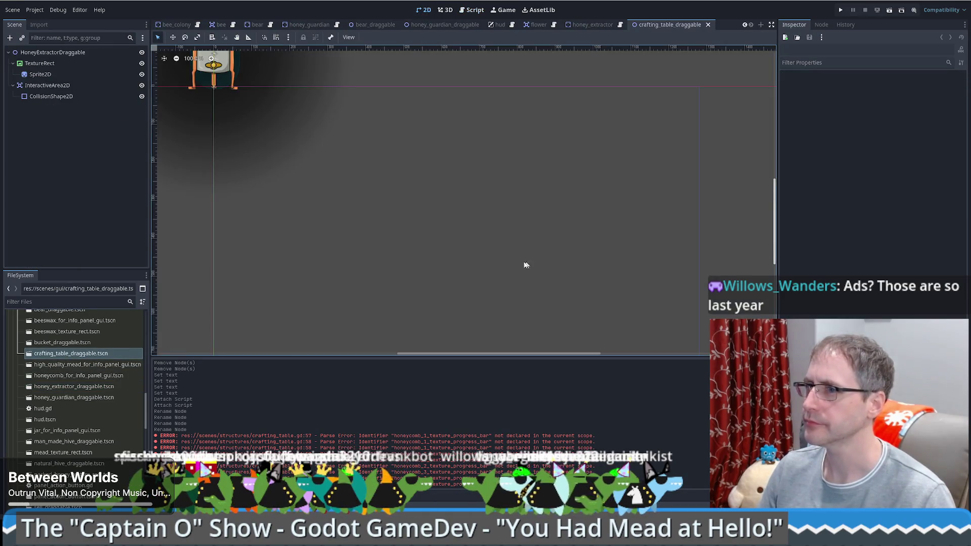
{"action": "scroll", "coordinate": [536, 265], "scroll_direction": "up", "scroll_amount": 3}
{"action": "left_click_drag", "start_coordinate": [360, 246], "coordinate": [536, 322]}
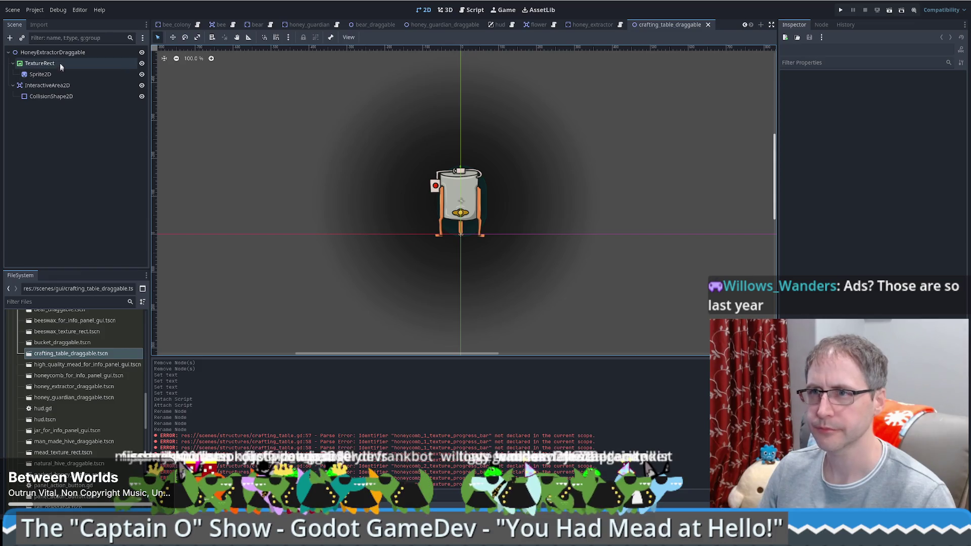
{"action": "left_click", "coordinate": [53, 52]}
{"action": "key", "text": "F2"}
{"action": "key", "text": "Home"}
{"action": "key", "text": "Delete"}
{"action": "key", "text": "Delete"}
{"action": "key", "text": "Delete"}
{"action": "key", "text": "Delete"}
{"action": "key", "text": "Delete"}
{"action": "key", "text": "Delete"}
{"action": "key", "text": "Delete"}
{"action": "key", "text": "Delete"}
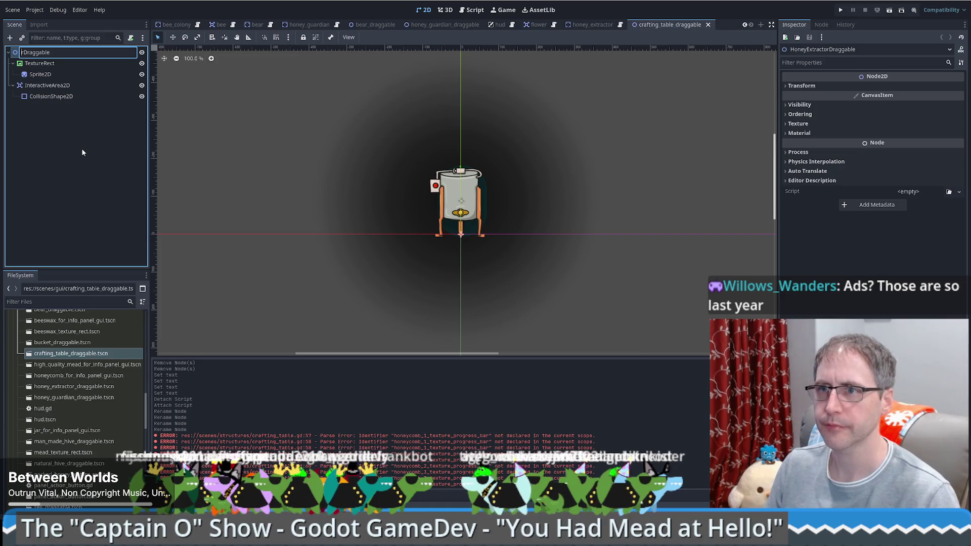
{"action": "type", "text": "CraftingTabl"}
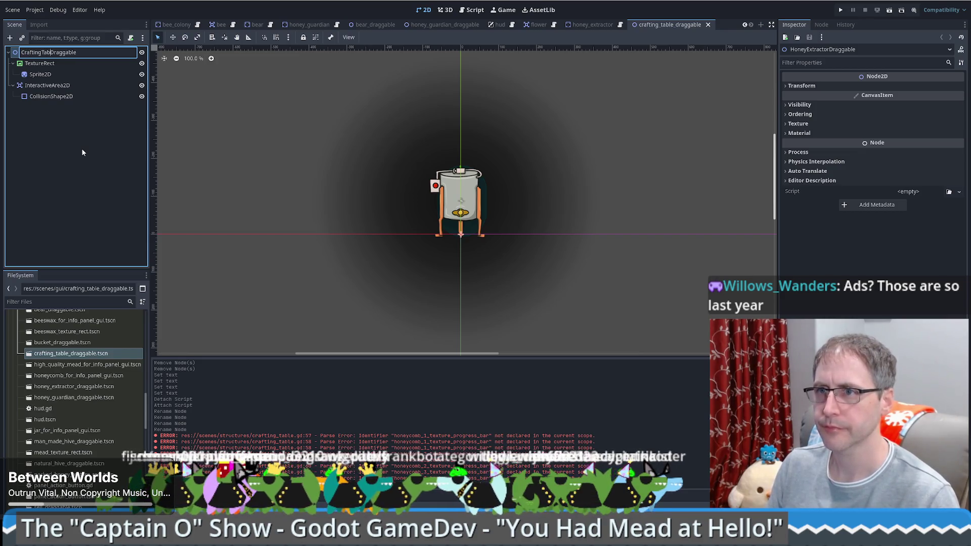
{"action": "type", "text": "e"}
{"action": "key", "text": "Return"}
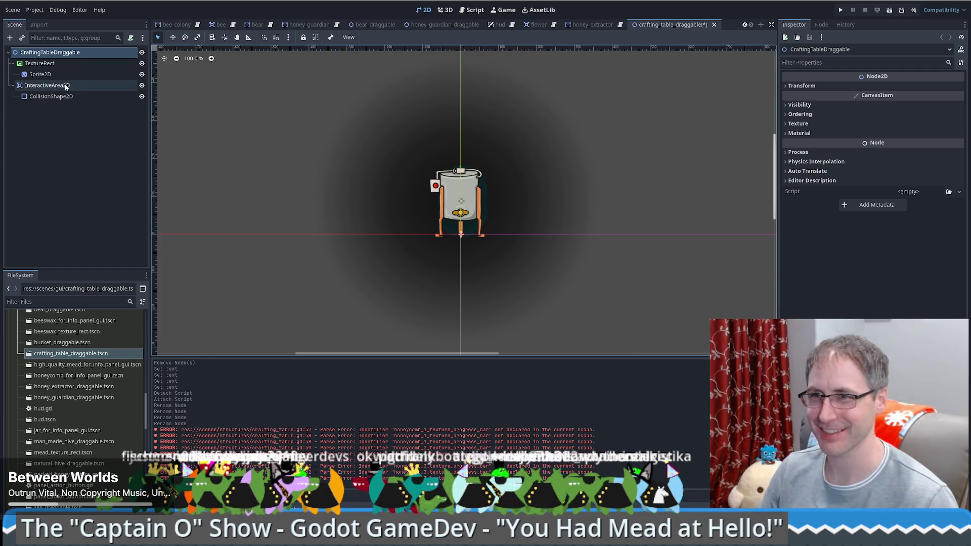
Step: Replace the Sprite2D's honey extractor texture with workbench.png
{"action": "left_click", "coordinate": [41, 63]}
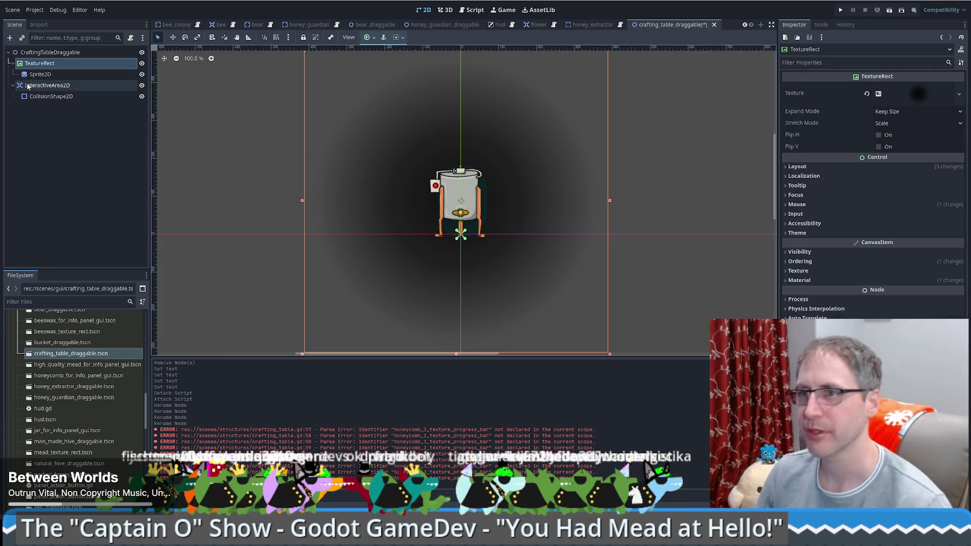
{"action": "left_click", "coordinate": [37, 74]}
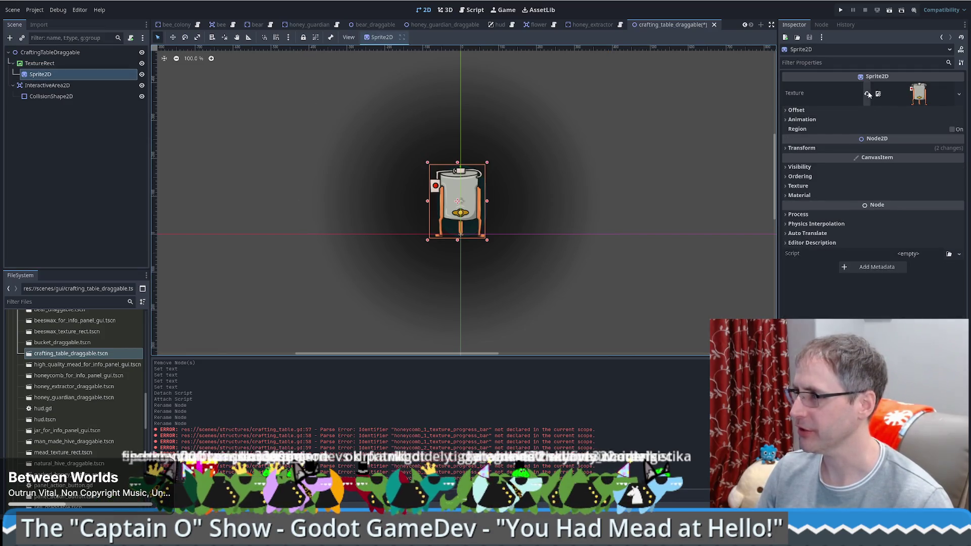
{"action": "left_click", "coordinate": [869, 94]}
{"action": "left_click", "coordinate": [80, 302]}
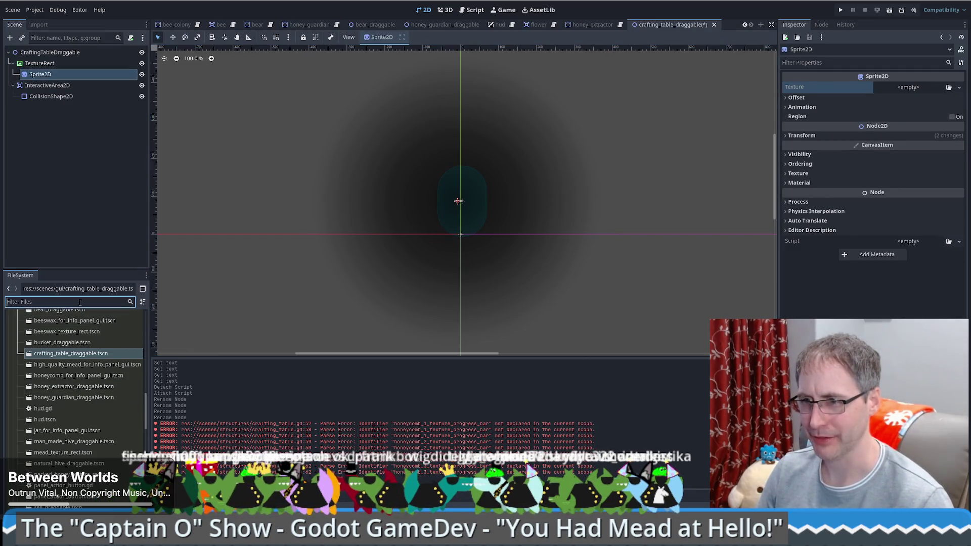
{"action": "type", "text": "work"}
{"action": "mouse_move", "coordinate": [49, 372]}
{"action": "left_mouse_down"}
{"action": "mouse_move", "coordinate": [285, 337]}
{"action": "mouse_move", "coordinate": [911, 87]}
{"action": "left_mouse_up"}
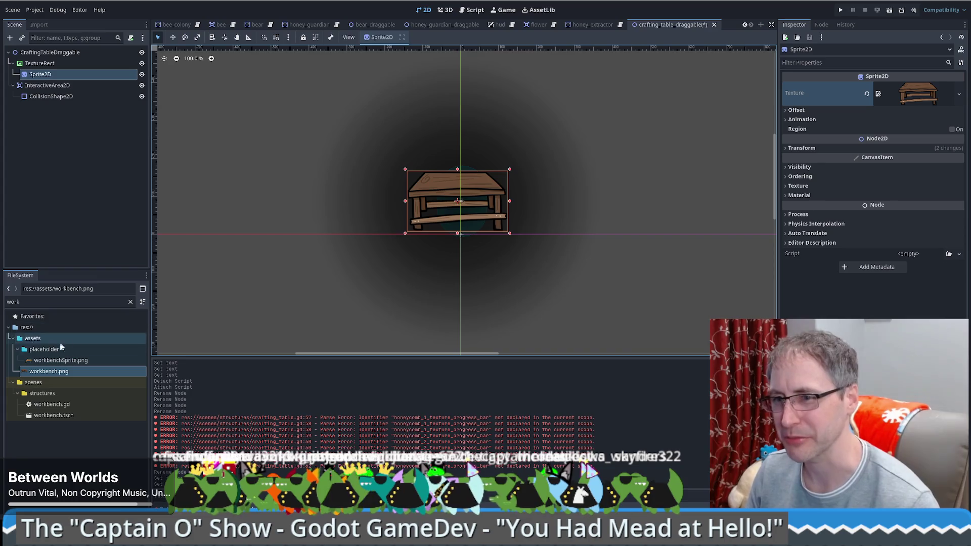
Step: Save the crafting table draggable scene and open the HUD scene
{"action": "left_click", "coordinate": [60, 64]}
{"action": "key", "text": "Down"}
{"action": "key", "text": "Down"}
{"action": "key", "text": "Down"}
{"action": "key", "text": "Up"}
{"action": "key", "text": "Up"}
{"action": "key", "text": "Up"}
{"action": "left_click", "coordinate": [59, 53]}
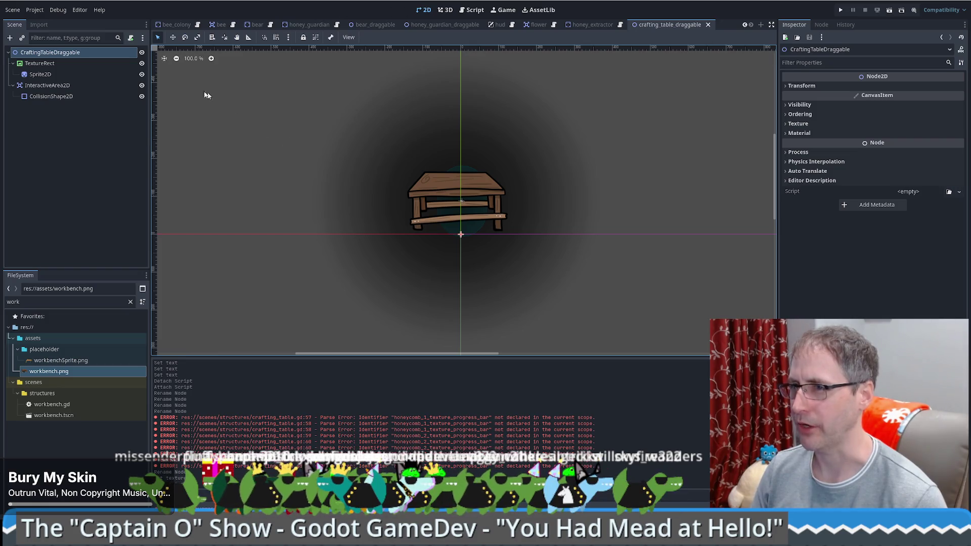
{"action": "double_click", "coordinate": [68, 301]}
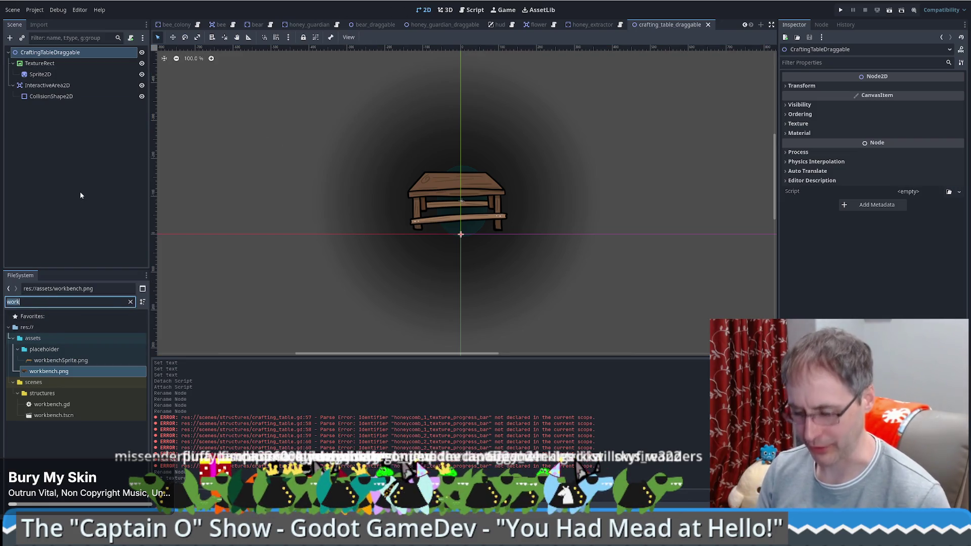
{"action": "type", "text": "hud"}
{"action": "double_click", "coordinate": [45, 371]}
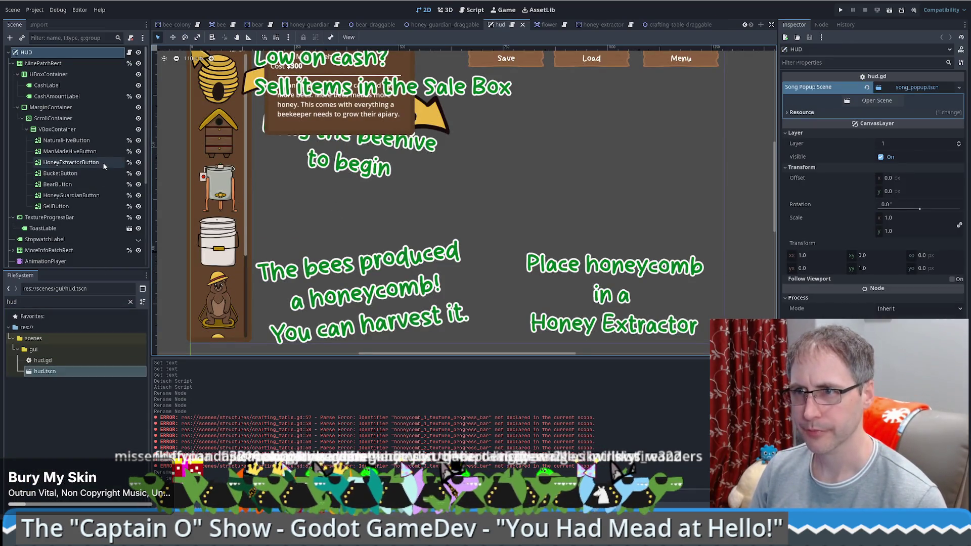
Step: Inspect the SellButton and BucketButton nodes in the HUD scene tree
{"action": "left_click", "coordinate": [55, 205]}
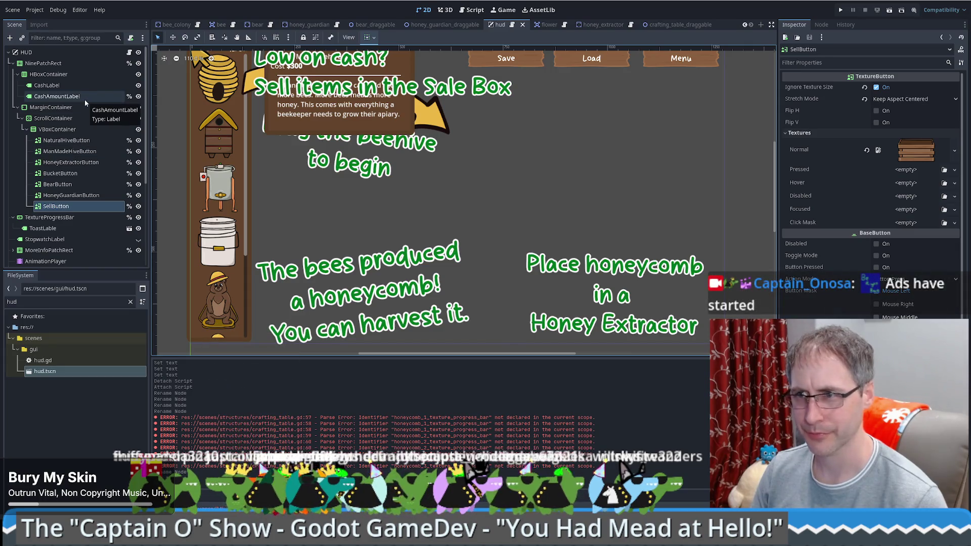
{"action": "left_click", "coordinate": [67, 205]}
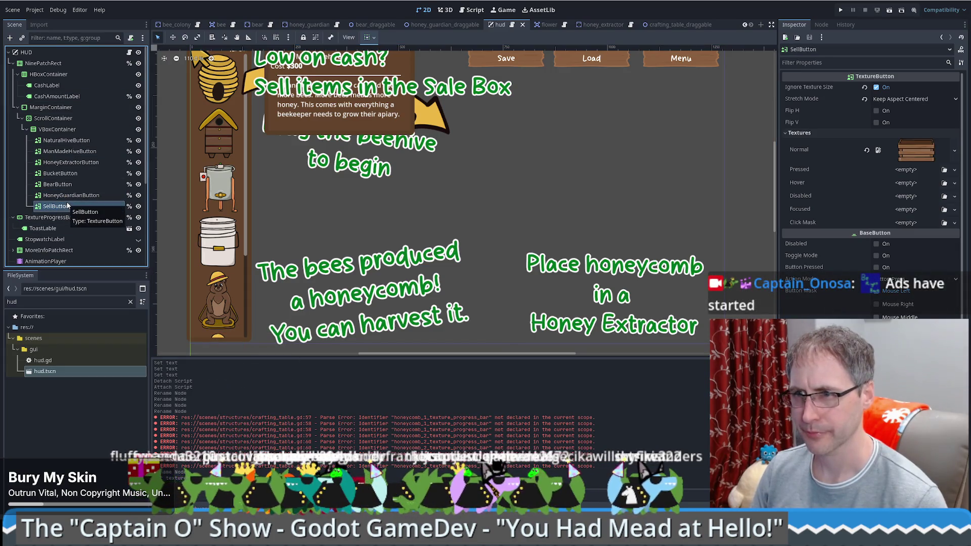
{"action": "left_click", "coordinate": [76, 173]}
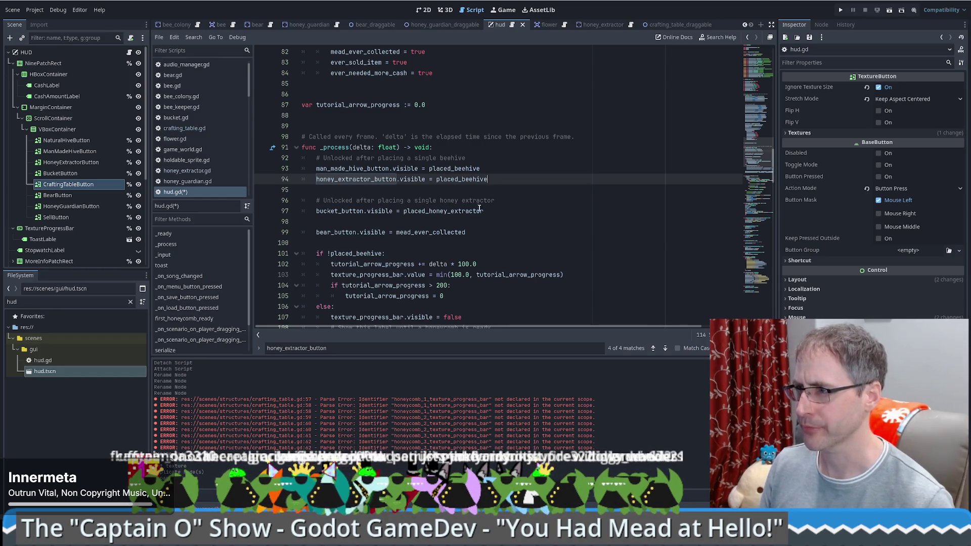
{"action": "left_click", "coordinate": [507, 211]}
{"action": "key", "text": "Return"}
{"action": "type", "text": "crafting_table_button"}
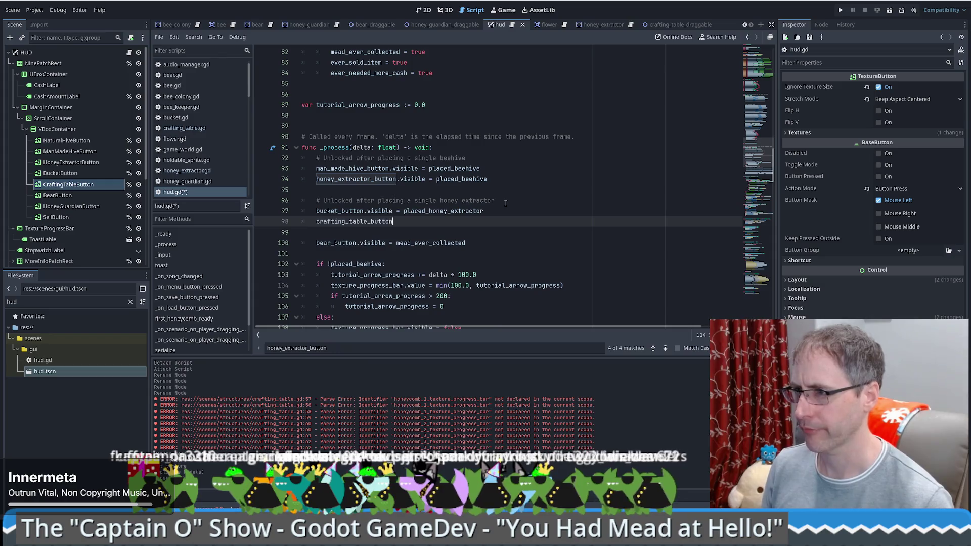
{"action": "type", "text": ".vis"}
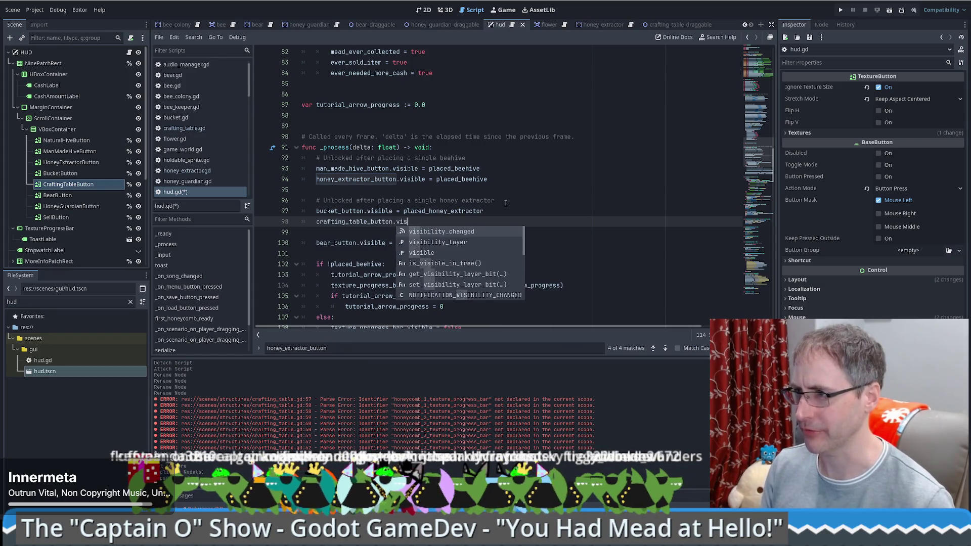
{"action": "type", "text": "ible = placed_honey"}
{"action": "key", "text": "Return"}
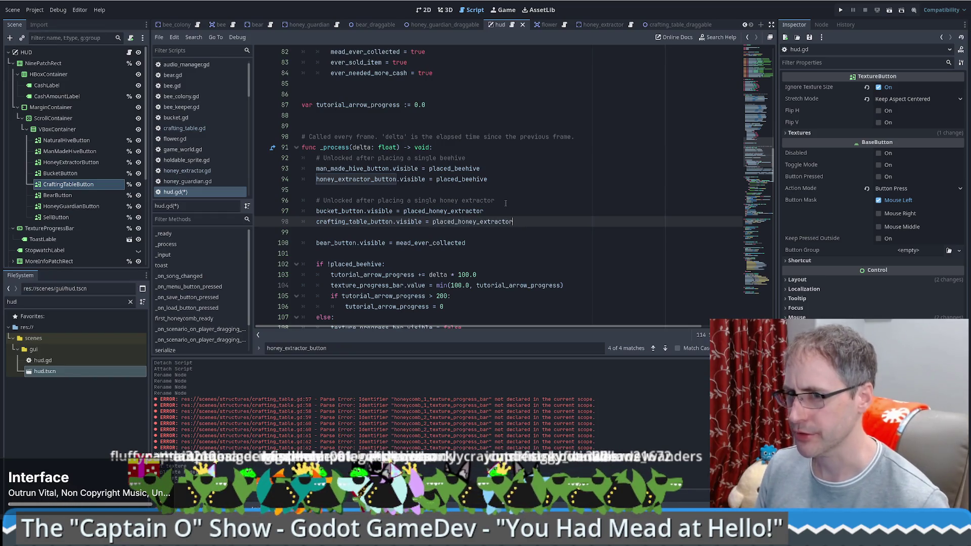
{"action": "key", "text": "ctrl+s"}
{"action": "key", "text": "Up"}
{"action": "scroll", "coordinate": [534, 216], "scroll_direction": "down", "scroll_amount": 2}
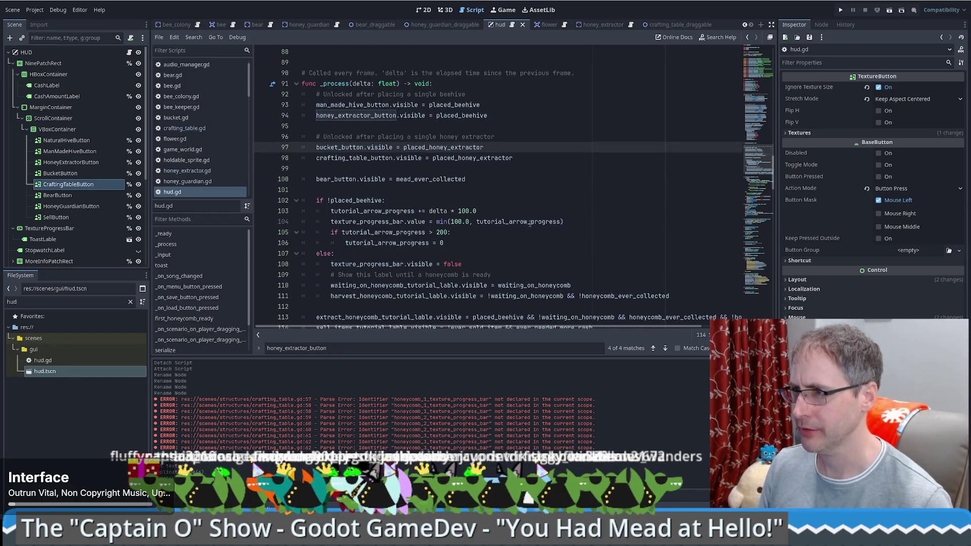
{"action": "scroll", "coordinate": [552, 190], "scroll_direction": "down", "scroll_amount": 3}
{"action": "scroll", "coordinate": [553, 191], "scroll_direction": "down", "scroll_amount": 2}
{"action": "scroll", "coordinate": [552, 192], "scroll_direction": "down", "scroll_amount": 1}
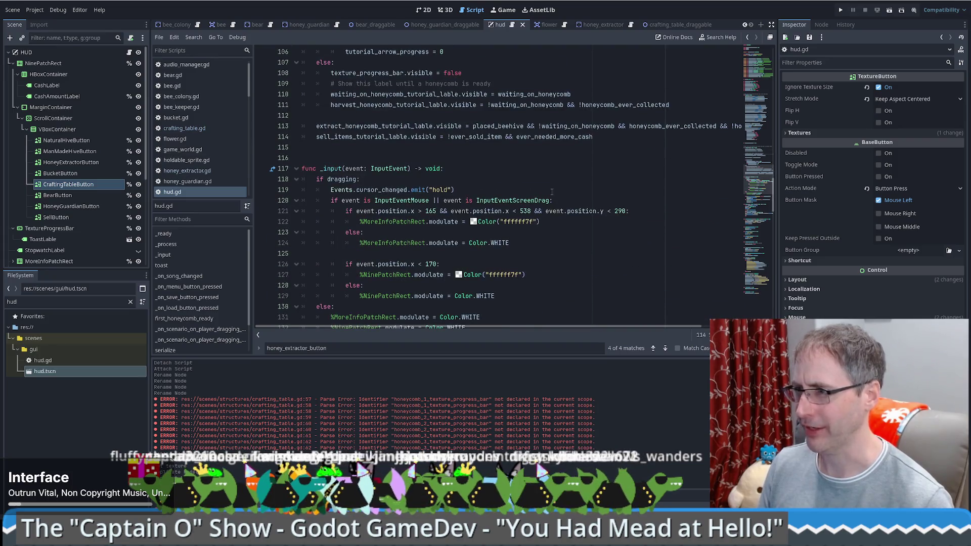
{"action": "left_click_drag", "start_coordinate": [773, 179], "coordinate": [773, 76]}
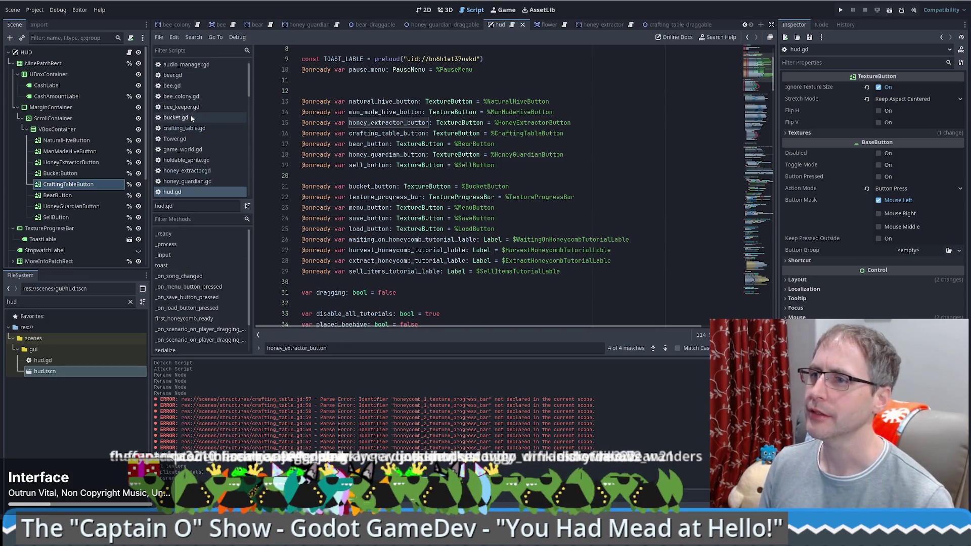
{"action": "scroll", "coordinate": [191, 118], "scroll_direction": "down", "scroll_amount": 5}
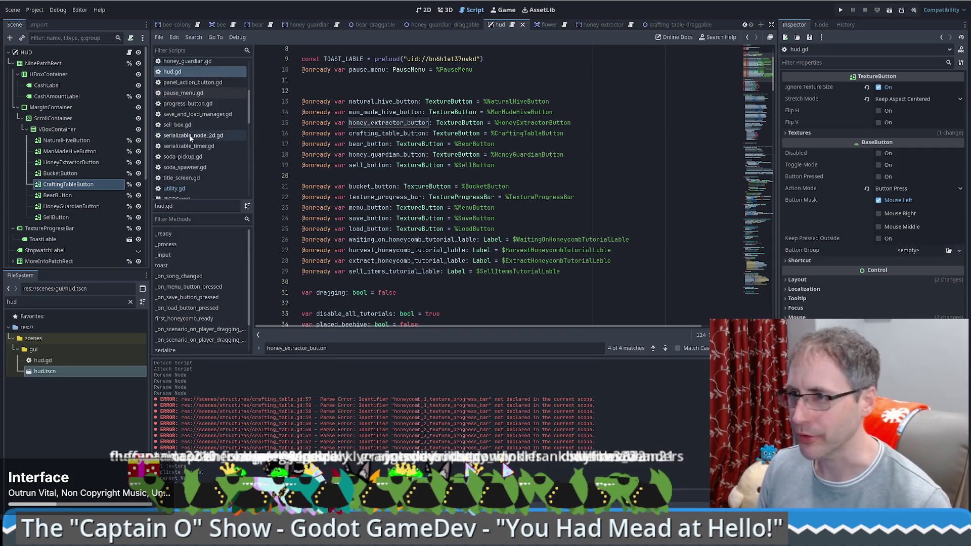
{"action": "left_click", "coordinate": [176, 177]}
{"action": "scroll", "coordinate": [555, 158], "scroll_direction": "down", "scroll_amount": 5}
{"action": "scroll", "coordinate": [350, 190], "scroll_direction": "up", "scroll_amount": 5}
{"action": "scroll", "coordinate": [340, 189], "scroll_direction": "down", "scroll_amount": 5}
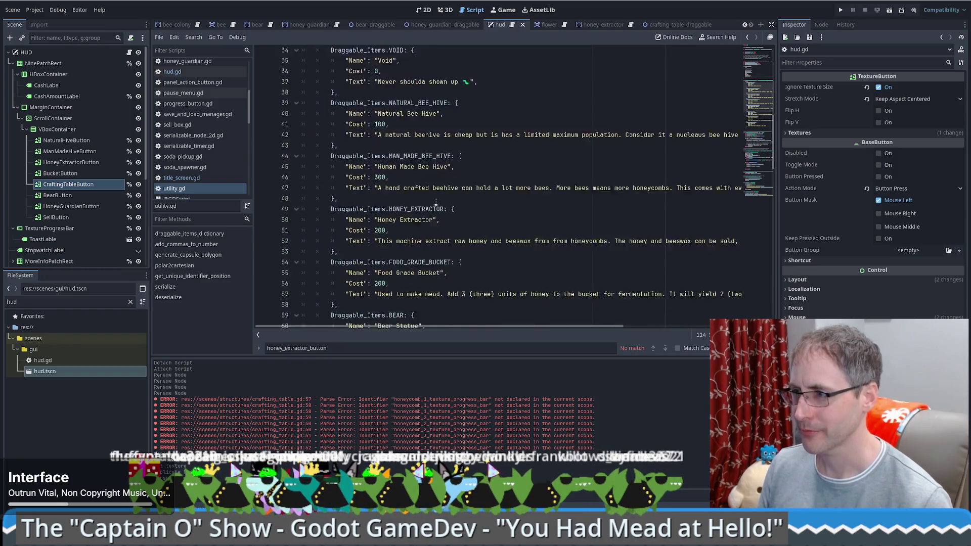
{"action": "scroll", "coordinate": [379, 193], "scroll_direction": "down", "scroll_amount": 8}
{"action": "scroll", "coordinate": [410, 197], "scroll_direction": "up", "scroll_amount": 3}
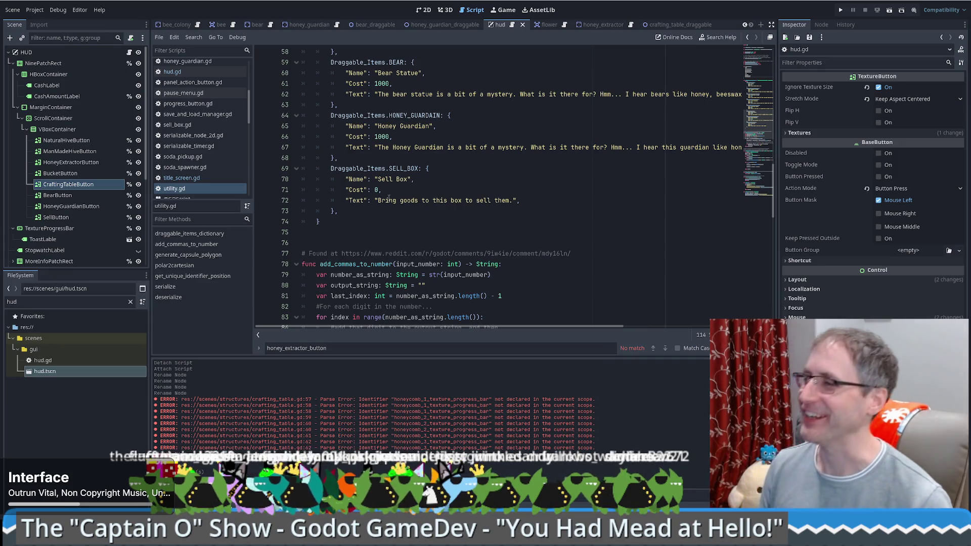
{"action": "scroll", "coordinate": [346, 189], "scroll_direction": "up", "scroll_amount": 4}
{"action": "scroll", "coordinate": [345, 190], "scroll_direction": "down", "scroll_amount": 5}
{"action": "scroll", "coordinate": [346, 190], "scroll_direction": "up", "scroll_amount": 7}
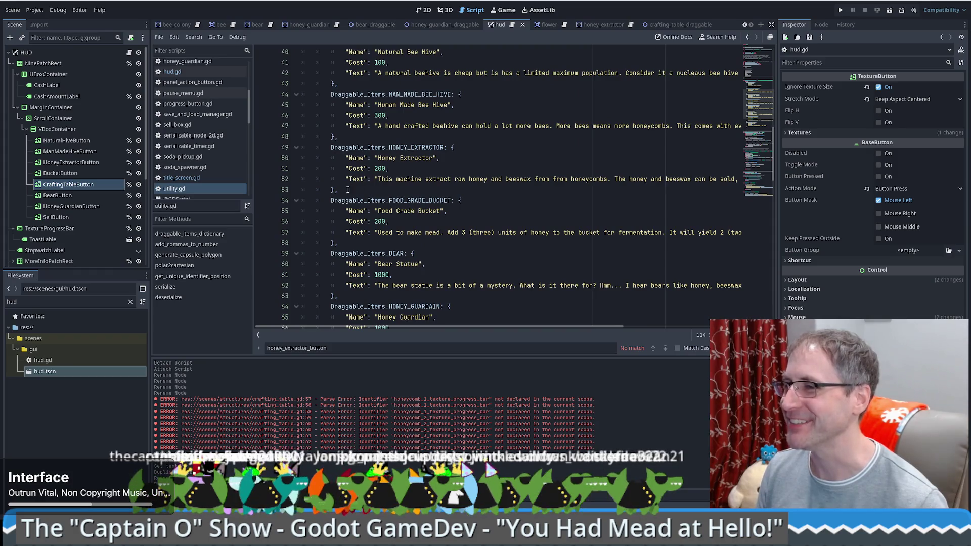
Step: Paste a copy of the HONEY_EXTRACTOR entry after SELL_BOX and rekey it CRAFTING_TABLE
{"action": "left_click_drag", "start_coordinate": [335, 137], "coordinate": [335, 189]}
{"action": "key", "text": "ctrl+c"}
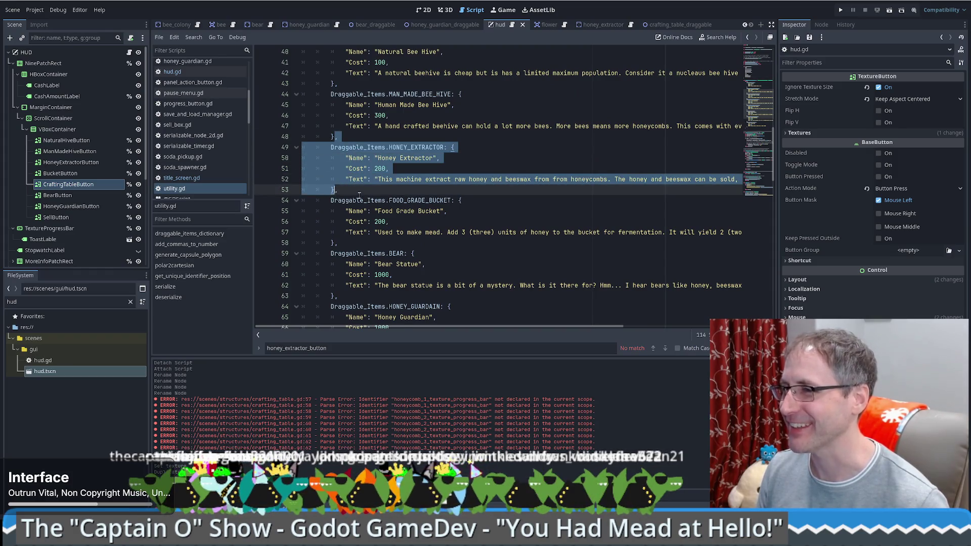
{"action": "scroll", "coordinate": [358, 195], "scroll_direction": "down", "scroll_amount": 8}
{"action": "left_click", "coordinate": [340, 148]}
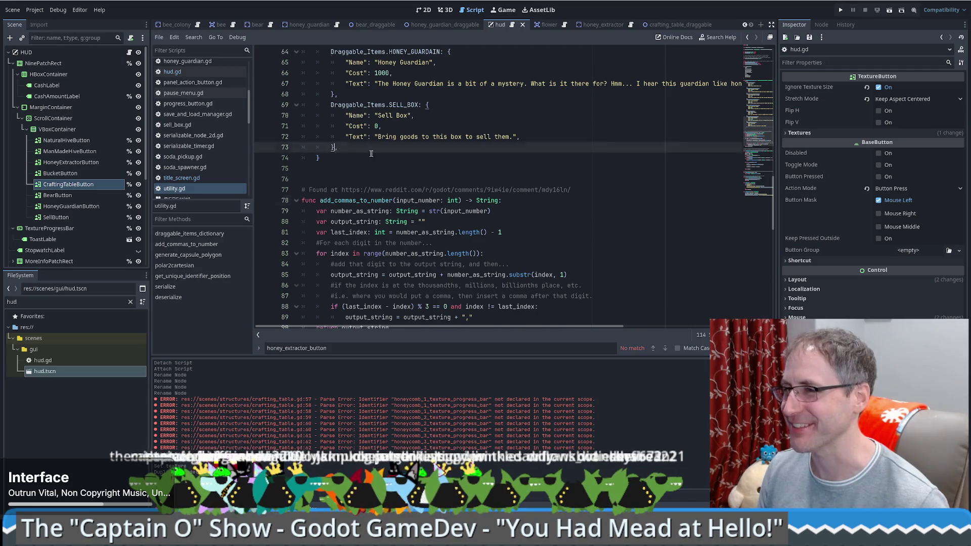
{"action": "key", "text": "ctrl+v"}
{"action": "left_click_drag", "start_coordinate": [389, 158], "coordinate": [452, 158]}
{"action": "type", "text": "CR"}
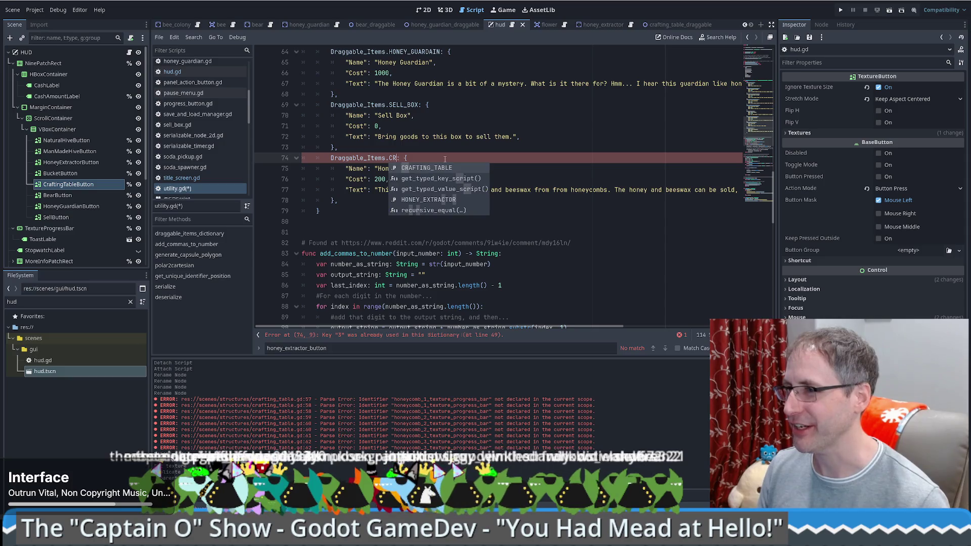
{"action": "left_click", "coordinate": [422, 168]}
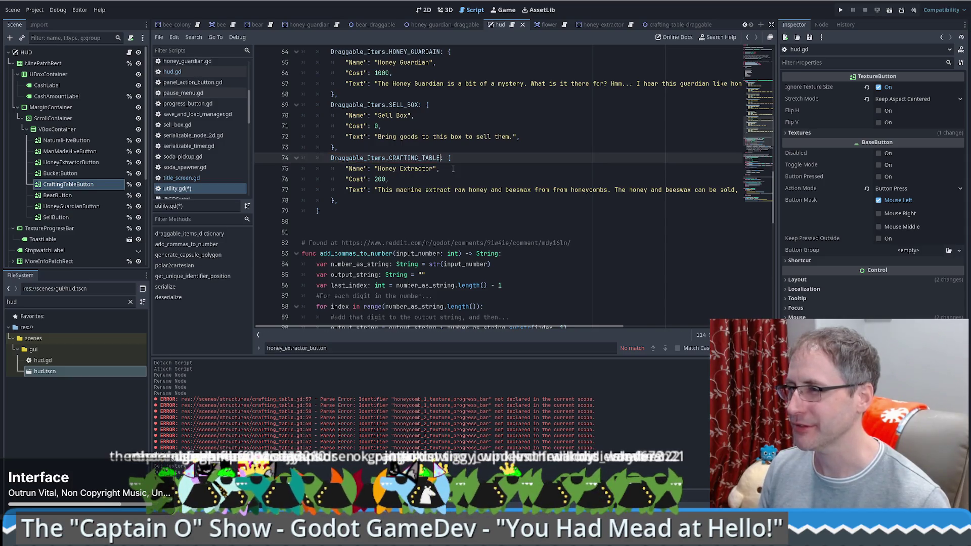
Step: Set the entry's Name to Crafting Table and Text to Craft Beeswax into goods, then save
{"action": "left_click", "coordinate": [417, 169]}
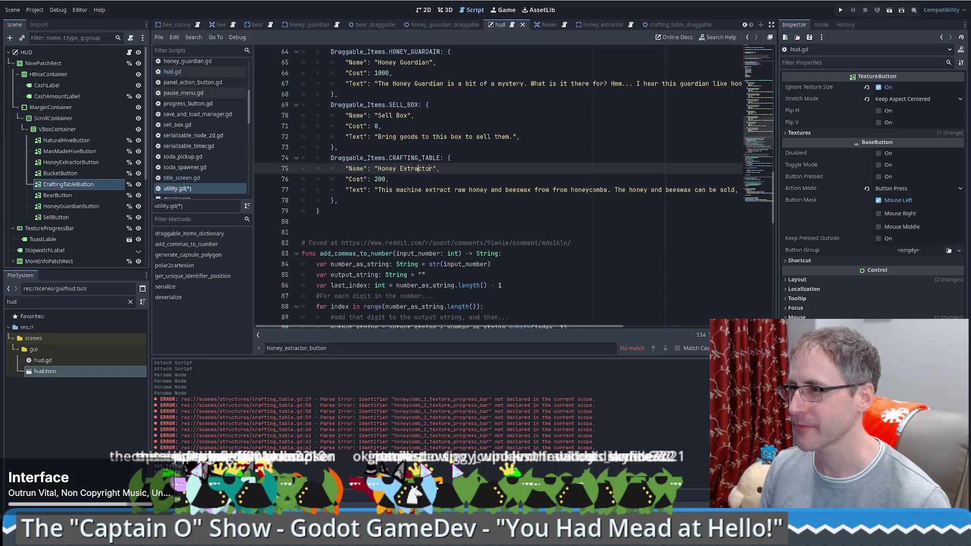
{"action": "left_click_drag", "start_coordinate": [433, 169], "coordinate": [377, 169]}
{"action": "type", "text": "Crafting TAble"}
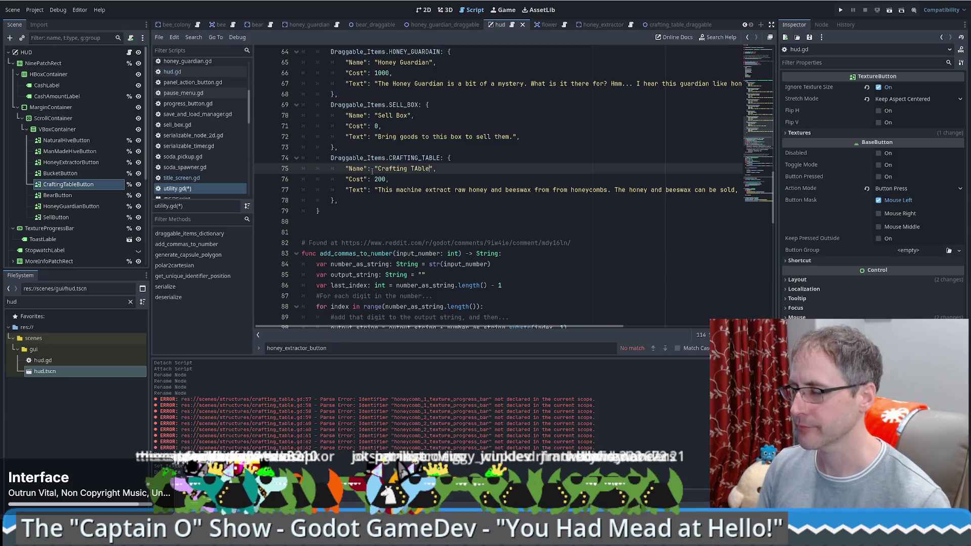
{"action": "left_click", "coordinate": [412, 169]}
{"action": "type", "text": "a"}
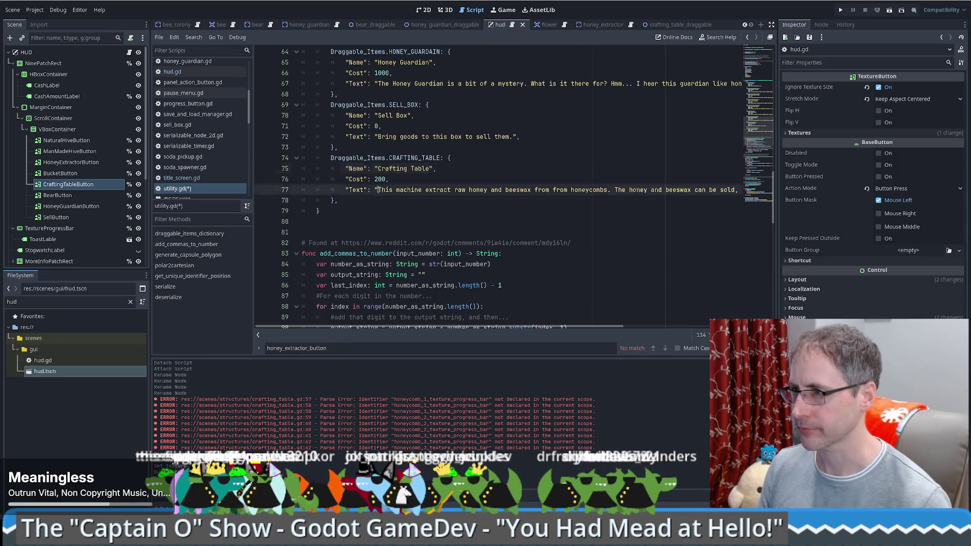
{"action": "left_click_drag", "start_coordinate": [378, 190], "coordinate": [725, 190]}
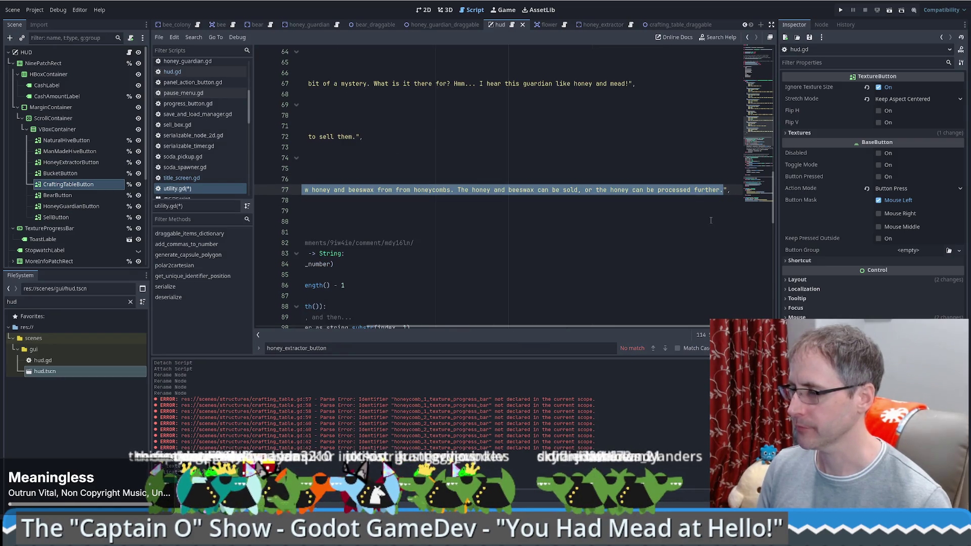
{"action": "key", "text": "BackSpace"}
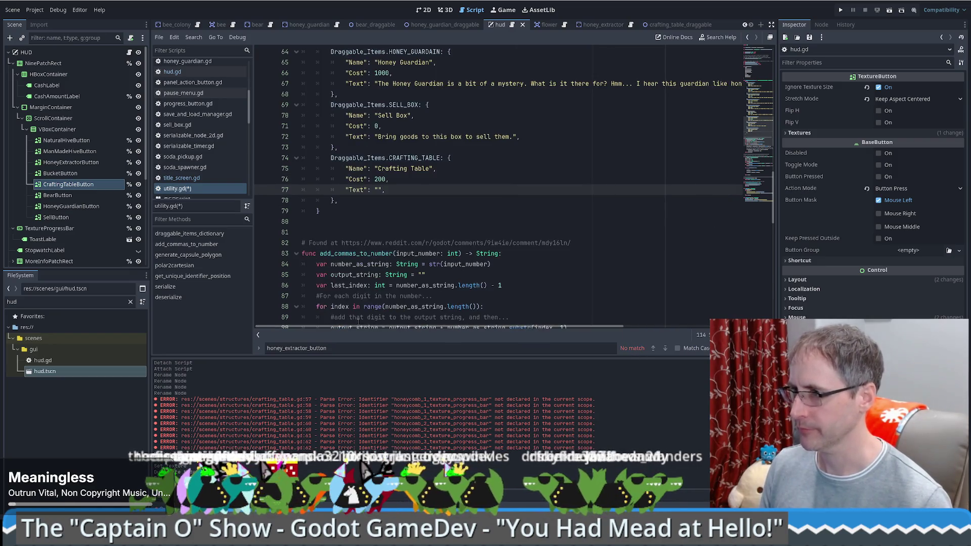
{"action": "left_click_drag", "start_coordinate": [626, 328], "coordinate": [580, 328]}
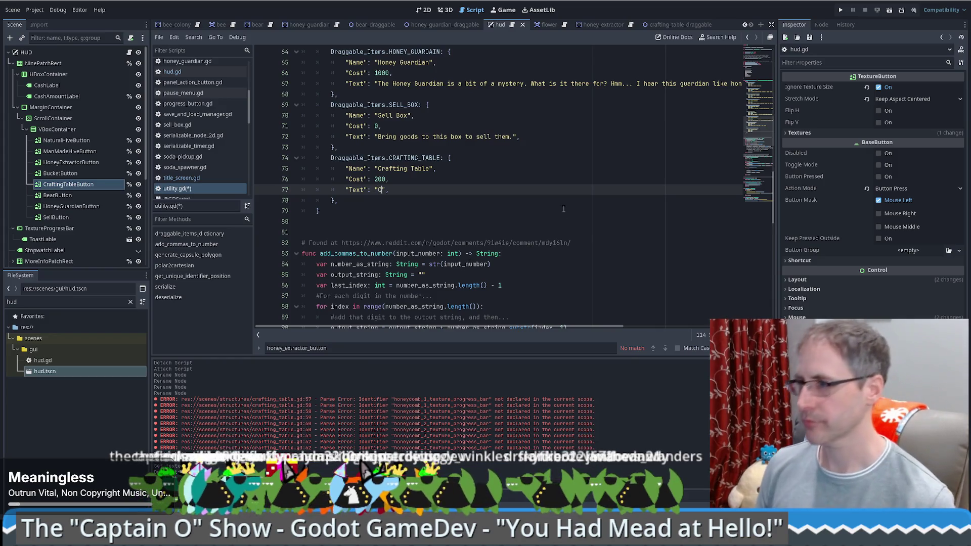
{"action": "type", "text": "Craft Beeswax into goods."}
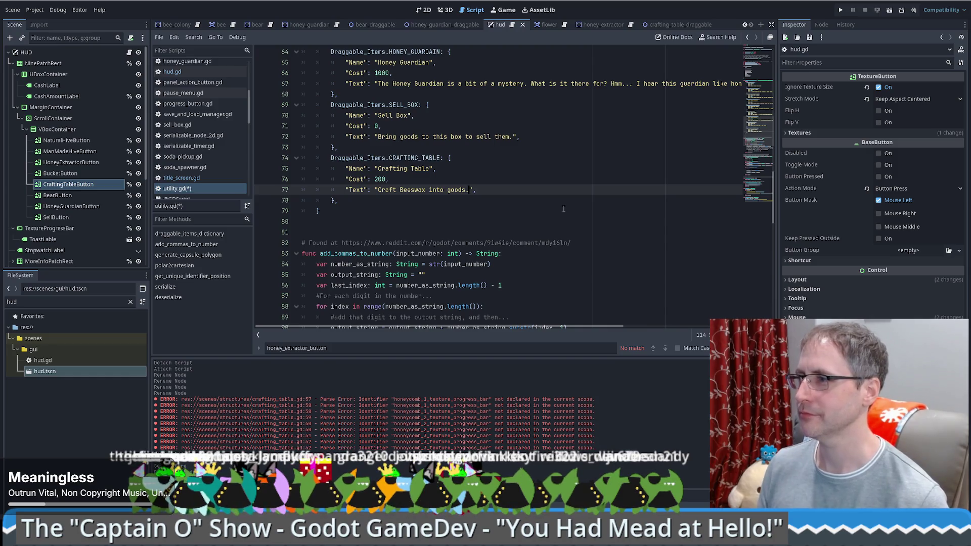
{"action": "key", "text": "ctrl+s"}
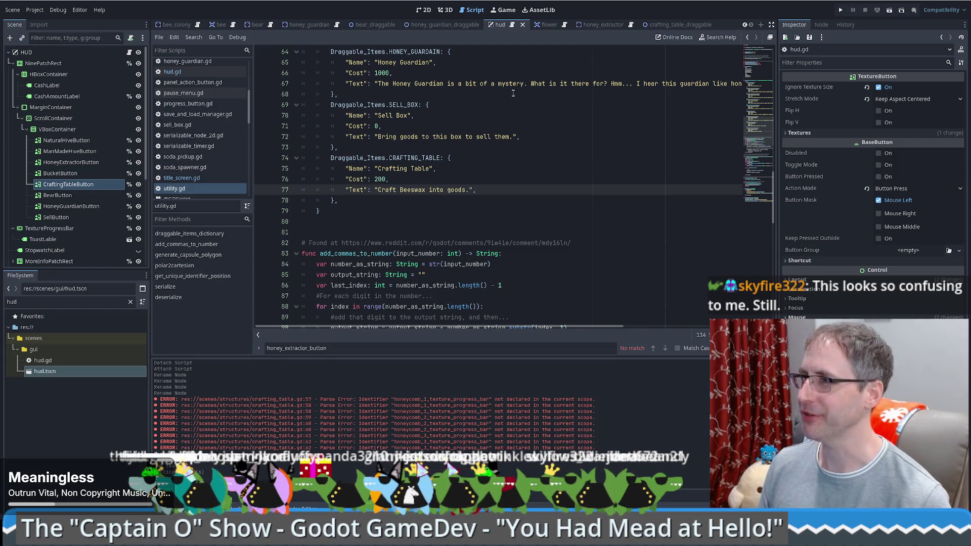
{"action": "scroll", "coordinate": [519, 202], "scroll_direction": "up", "scroll_amount": 5}
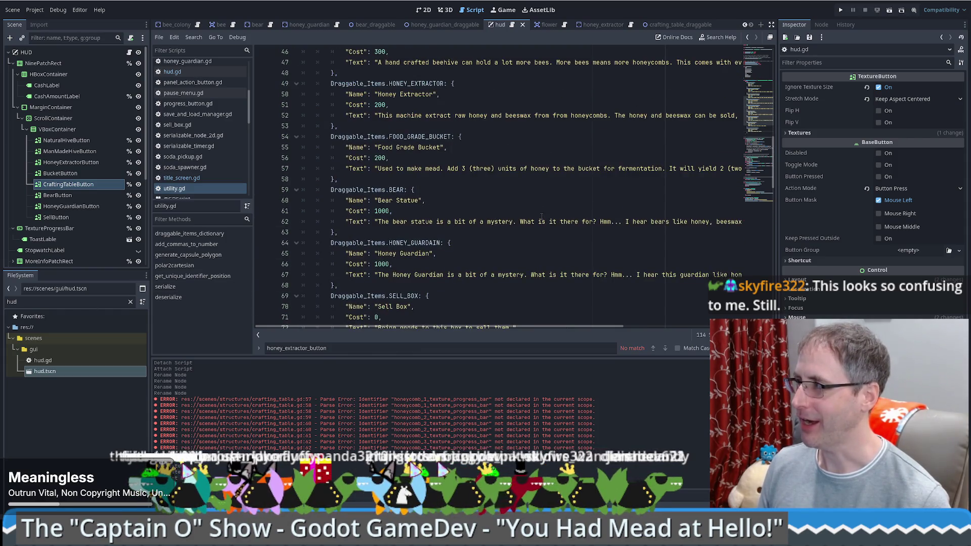
{"action": "scroll", "coordinate": [535, 205], "scroll_direction": "down", "scroll_amount": 3}
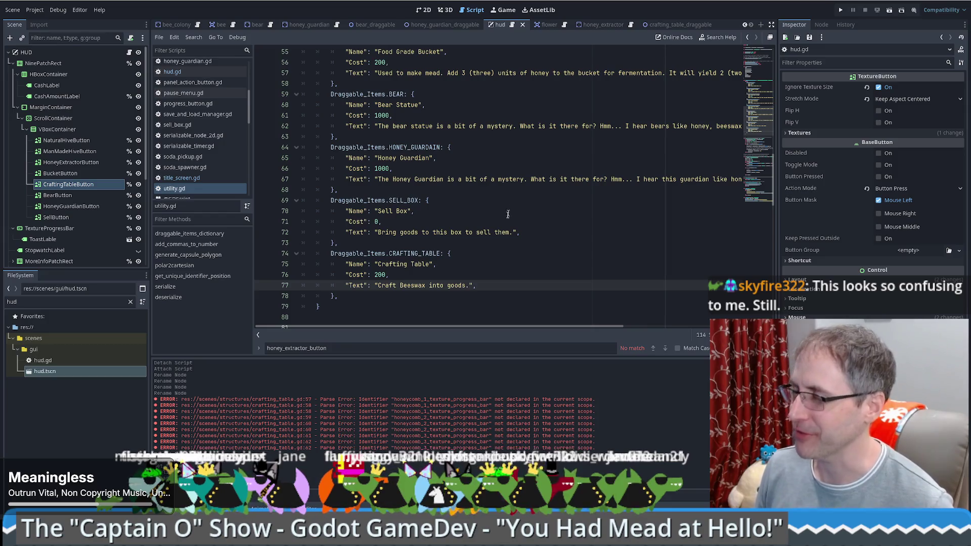
{"action": "left_click", "coordinate": [506, 10]}
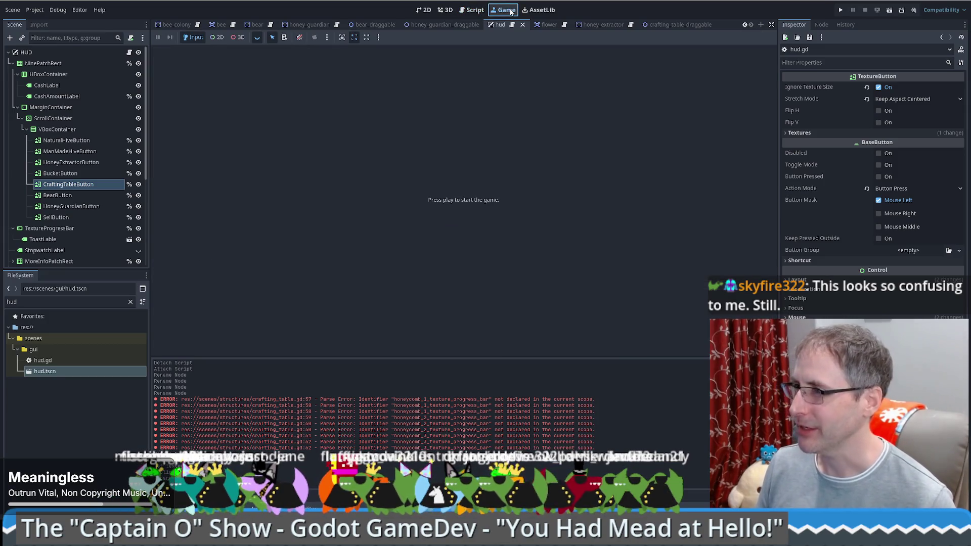
Step: Browse the end of utility.gd's Draggable_Items dictionary, then return to the HUD's 2D canvas
{"action": "left_click", "coordinate": [475, 10]}
{"action": "scroll", "coordinate": [577, 153], "scroll_direction": "up", "scroll_amount": 5}
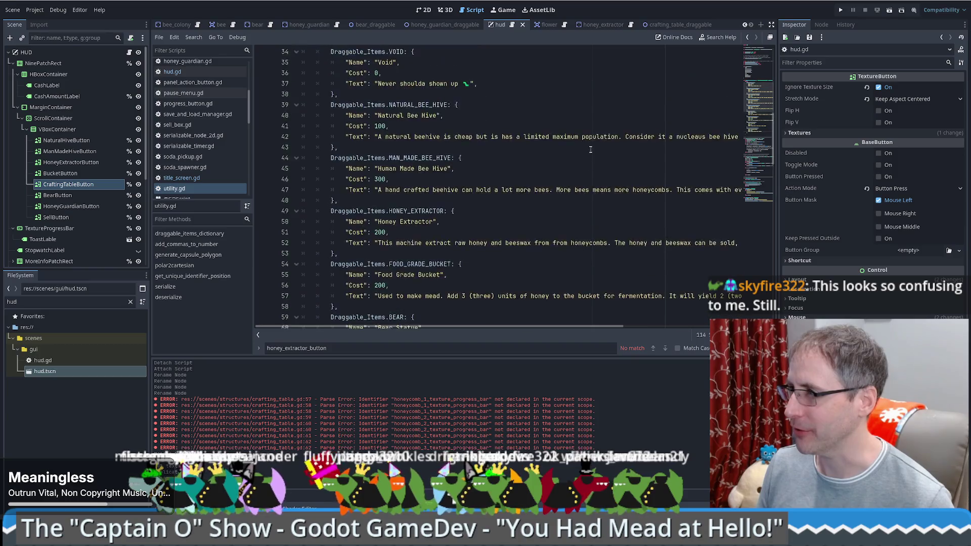
{"action": "scroll", "coordinate": [580, 151], "scroll_direction": "up", "scroll_amount": 8}
{"action": "scroll", "coordinate": [584, 148], "scroll_direction": "up", "scroll_amount": 4}
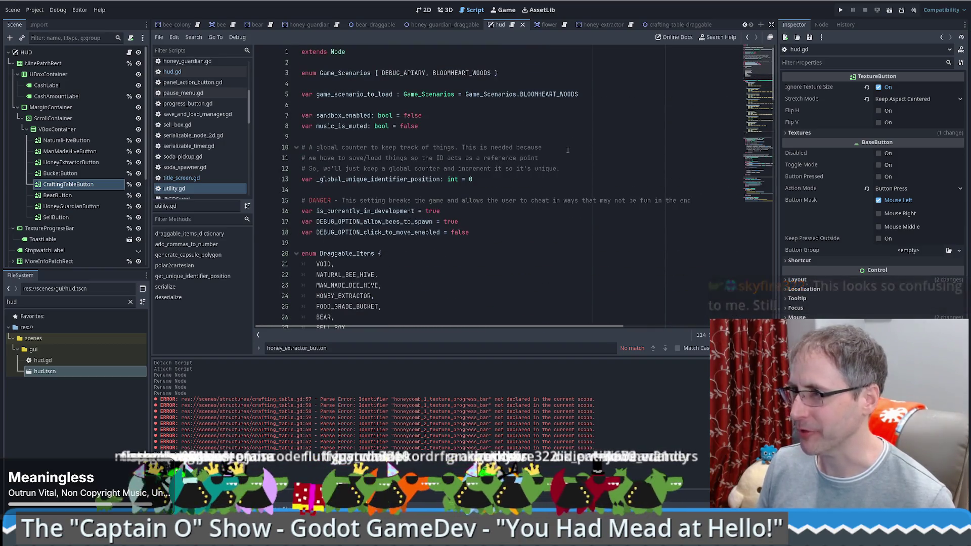
{"action": "scroll", "coordinate": [568, 149], "scroll_direction": "down", "scroll_amount": 1}
{"action": "scroll", "coordinate": [566, 164], "scroll_direction": "down", "scroll_amount": 7}
{"action": "scroll", "coordinate": [557, 185], "scroll_direction": "down", "scroll_amount": 3}
{"action": "scroll", "coordinate": [552, 189], "scroll_direction": "down", "scroll_amount": 4}
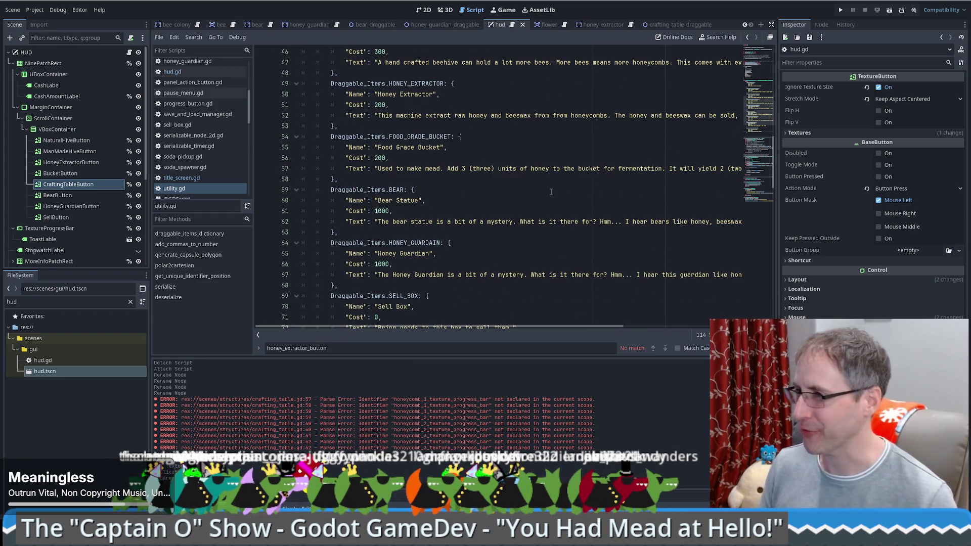
{"action": "scroll", "coordinate": [551, 198], "scroll_direction": "down", "scroll_amount": 7}
{"action": "scroll", "coordinate": [554, 211], "scroll_direction": "down", "scroll_amount": 1}
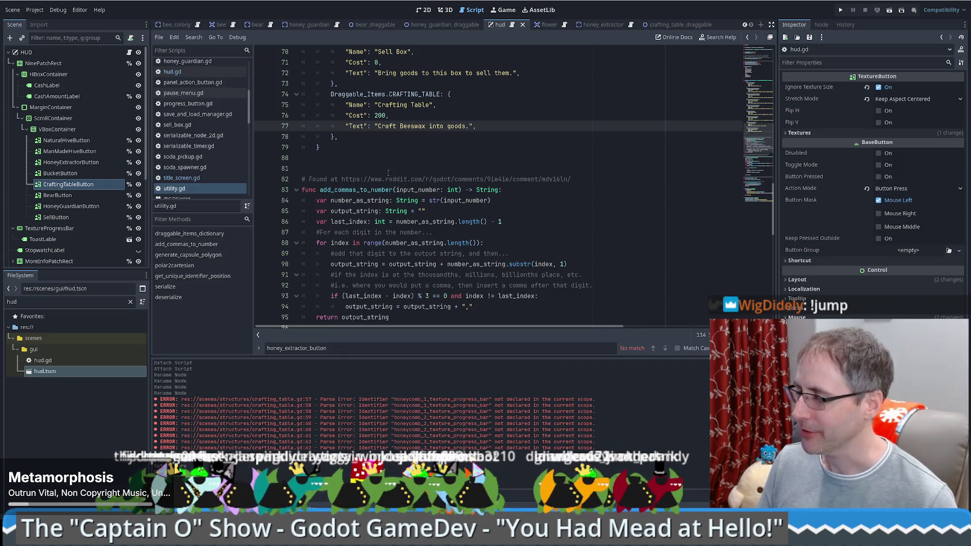
{"action": "left_click", "coordinate": [403, 154]}
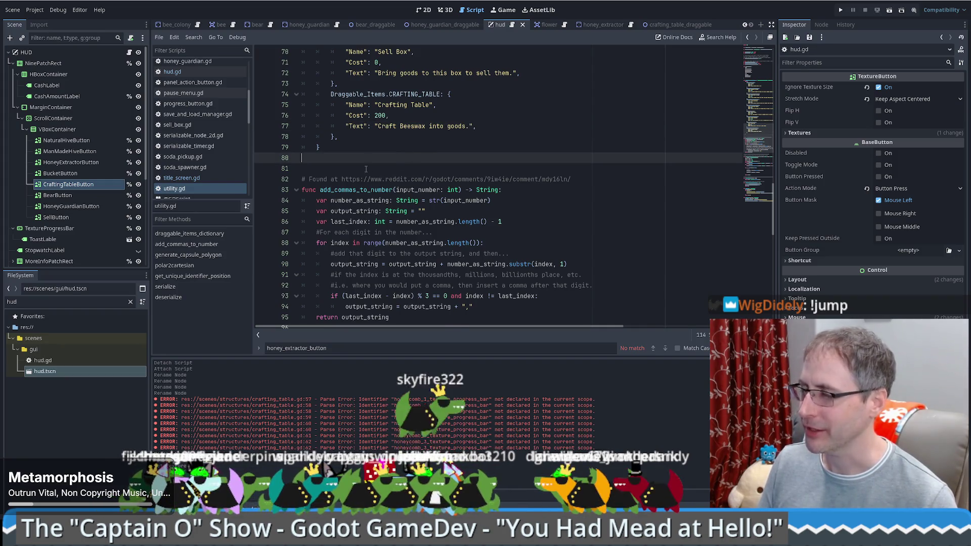
{"action": "left_click", "coordinate": [335, 149]}
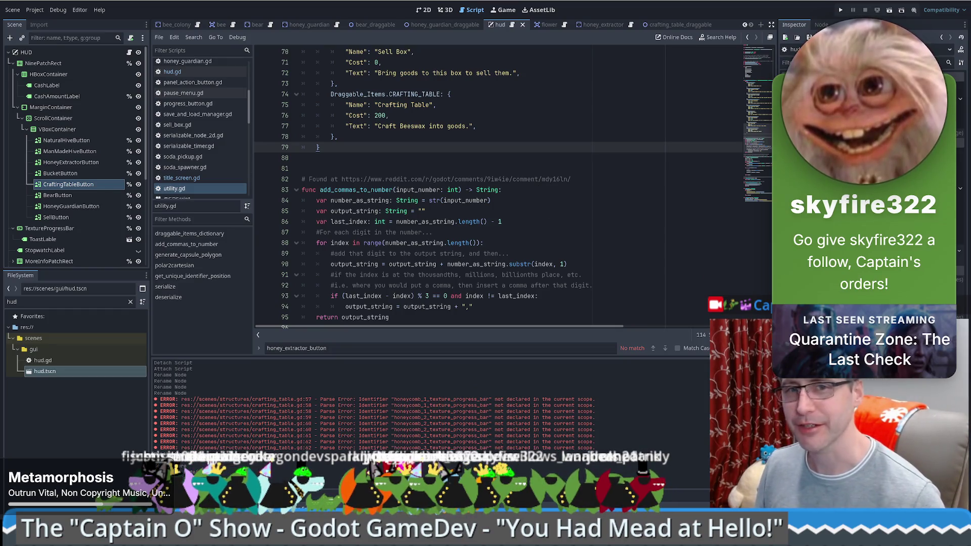
{"action": "scroll", "coordinate": [431, 200], "scroll_direction": "up", "scroll_amount": 3}
{"action": "scroll", "coordinate": [431, 201], "scroll_direction": "down", "scroll_amount": 3}
{"action": "left_click", "coordinate": [345, 156]}
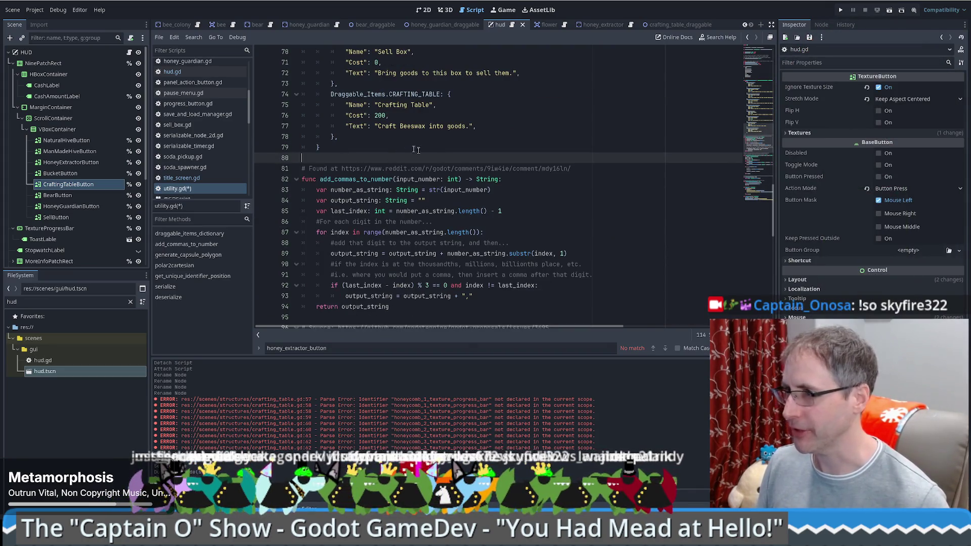
{"action": "scroll", "coordinate": [424, 164], "scroll_direction": "up", "scroll_amount": 5}
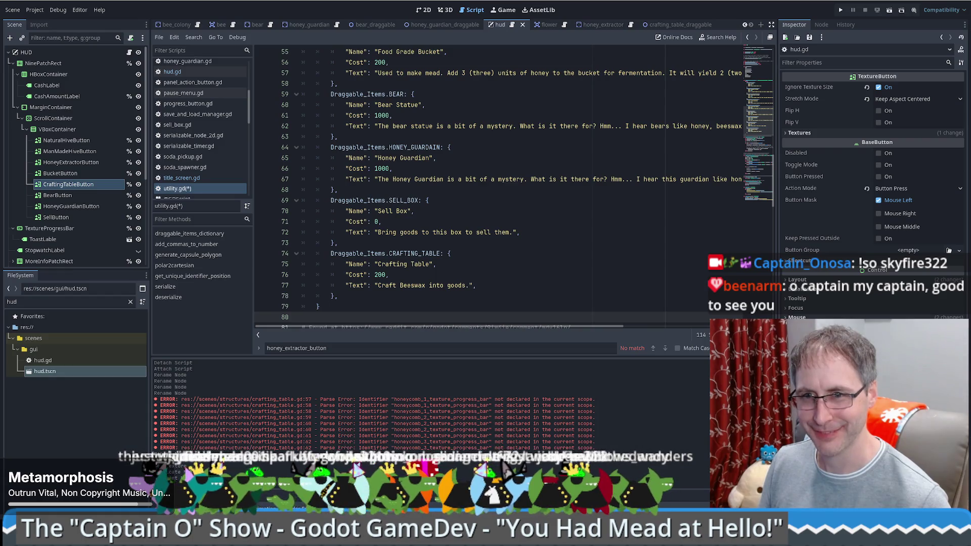
{"action": "scroll", "coordinate": [514, 200], "scroll_direction": "up", "scroll_amount": 1}
{"action": "scroll", "coordinate": [515, 201], "scroll_direction": "up", "scroll_amount": 10}
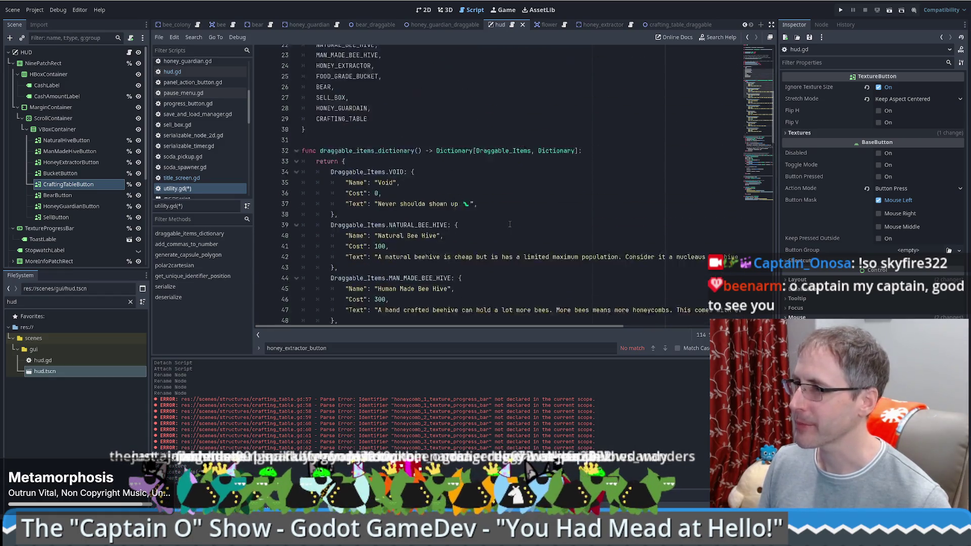
{"action": "scroll", "coordinate": [515, 201], "scroll_direction": "up", "scroll_amount": 5}
{"action": "scroll", "coordinate": [515, 201], "scroll_direction": "up", "scroll_amount": 2}
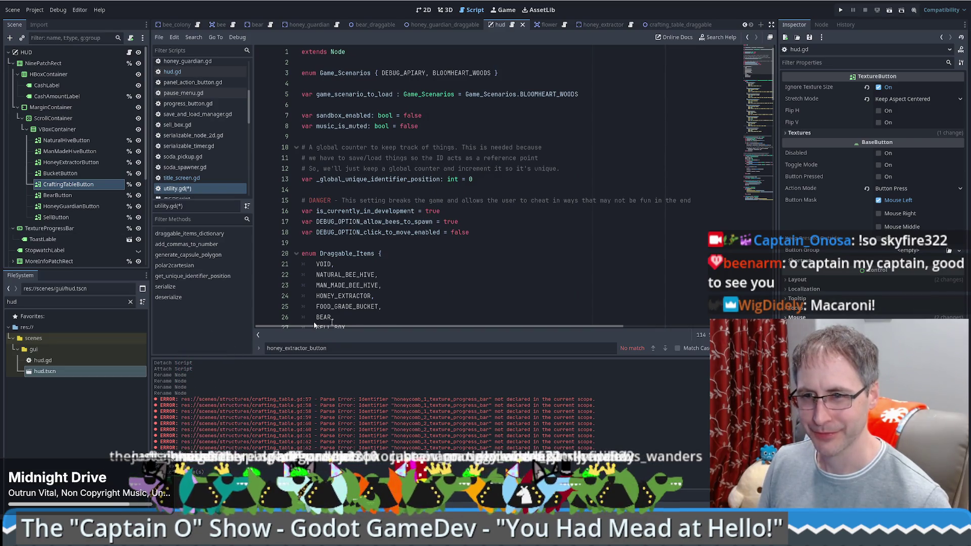
{"action": "scroll", "coordinate": [612, 225], "scroll_direction": "down", "scroll_amount": 8}
{"action": "scroll", "coordinate": [577, 213], "scroll_direction": "down", "scroll_amount": 5}
{"action": "scroll", "coordinate": [546, 201], "scroll_direction": "down", "scroll_amount": 6}
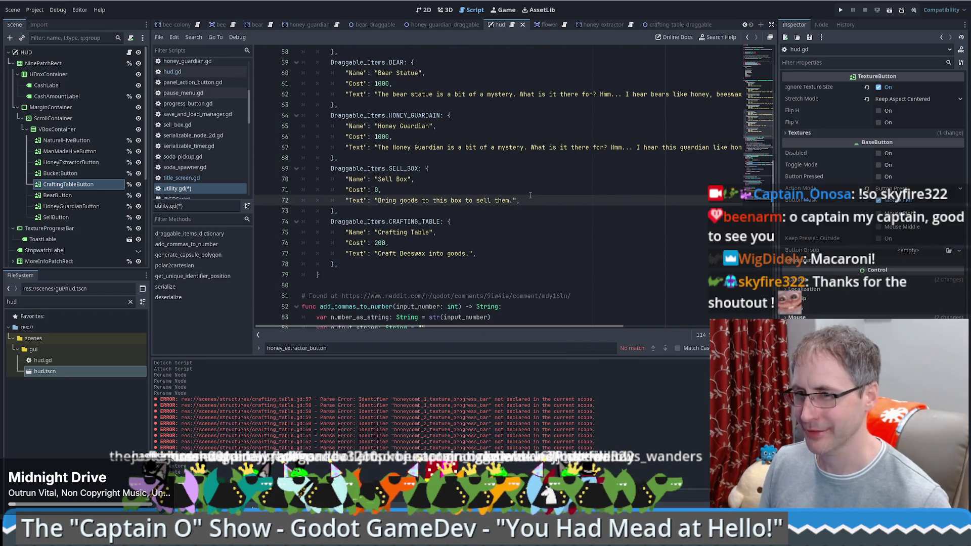
{"action": "scroll", "coordinate": [531, 195], "scroll_direction": "down", "scroll_amount": 3}
{"action": "scroll", "coordinate": [534, 191], "scroll_direction": "down", "scroll_amount": 4}
{"action": "scroll", "coordinate": [539, 179], "scroll_direction": "up", "scroll_amount": 6}
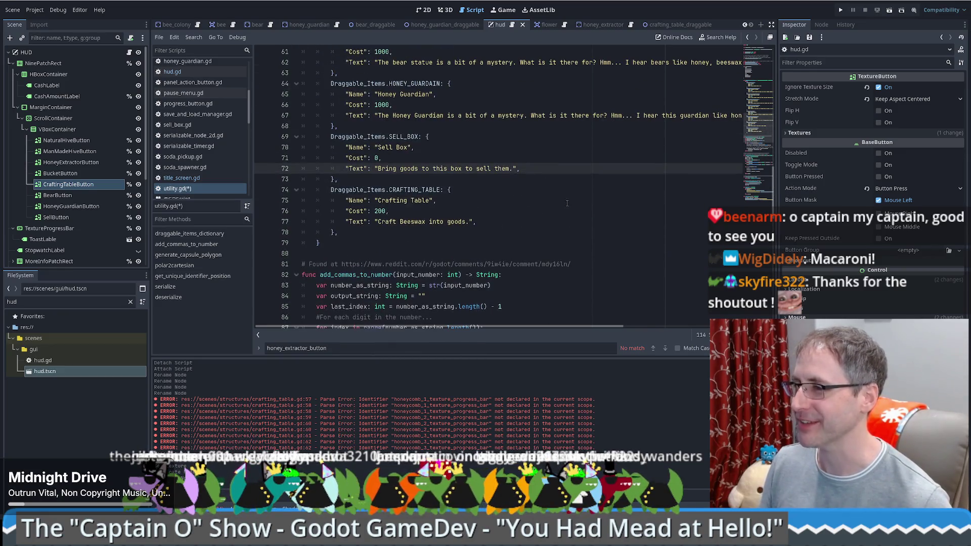
{"action": "scroll", "coordinate": [553, 208], "scroll_direction": "down", "scroll_amount": 5}
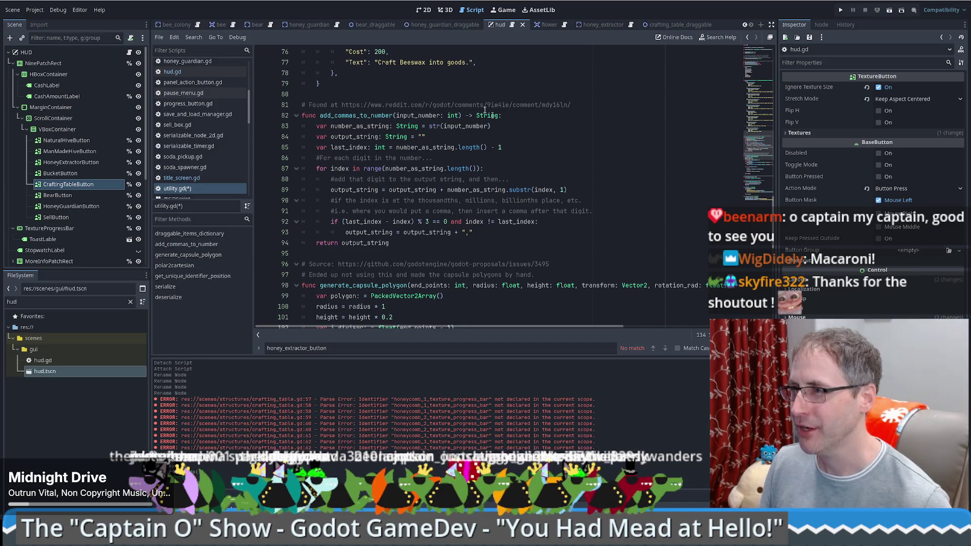
{"action": "left_click", "coordinate": [427, 10]}
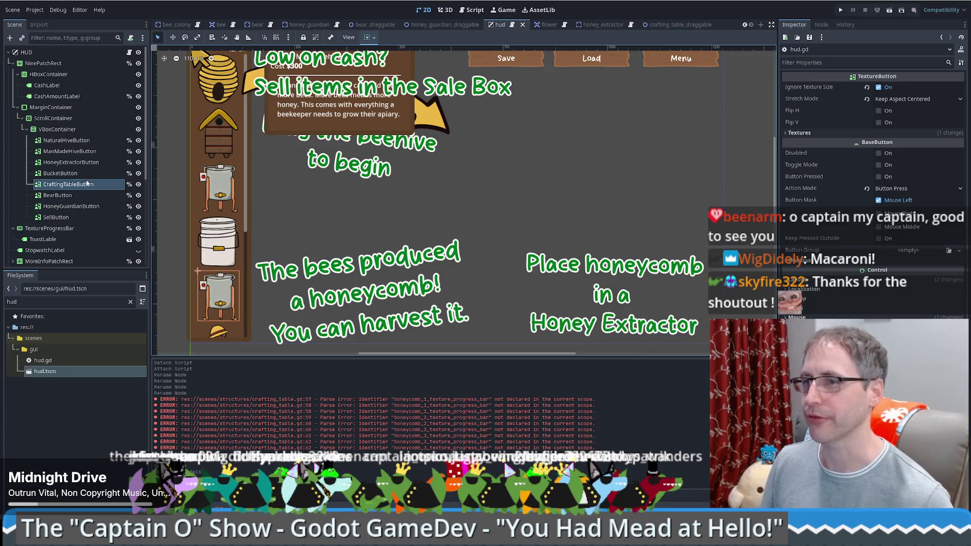
Step: Assign workbench.png as CraftingTableButton's Normal texture, then head to the HUD script
{"action": "left_click", "coordinate": [69, 185]}
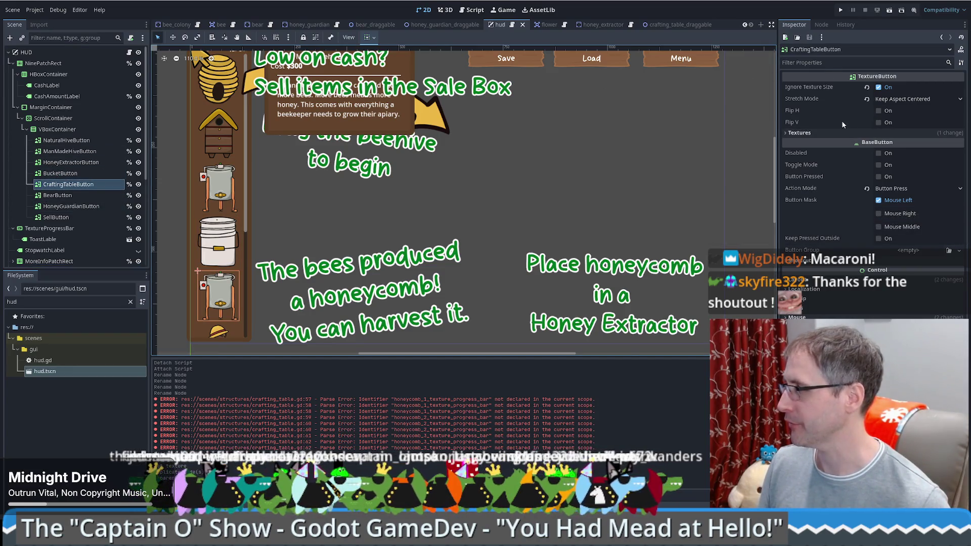
{"action": "left_click", "coordinate": [841, 135]}
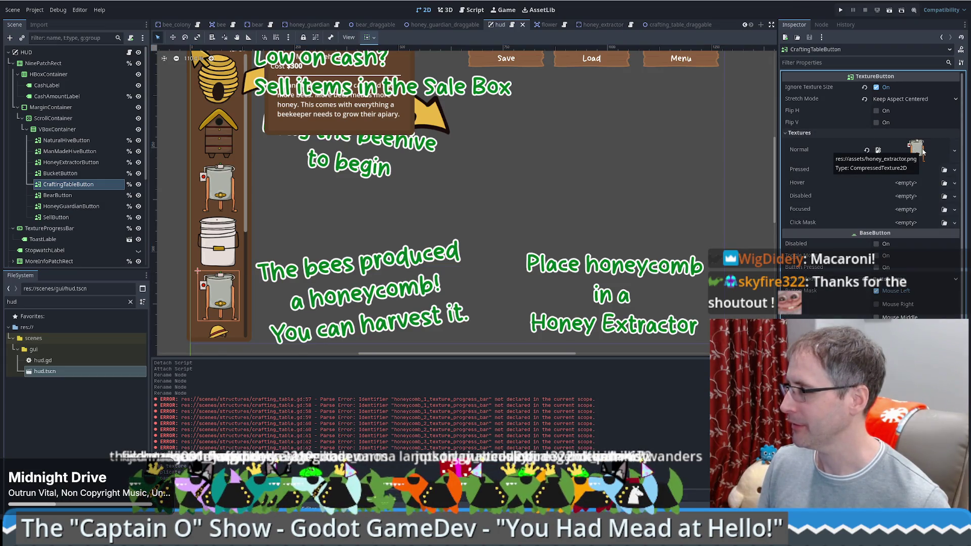
{"action": "left_click", "coordinate": [63, 303]}
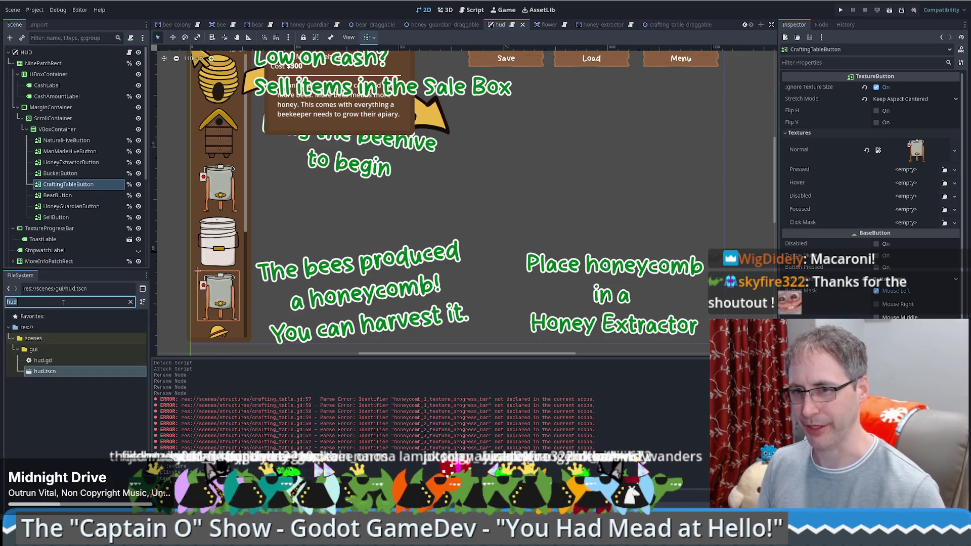
{"action": "key", "text": "BackSpace"}
{"action": "key", "text": "BackSpace"}
{"action": "key", "text": "BackSpace"}
{"action": "type", "text": "craft"}
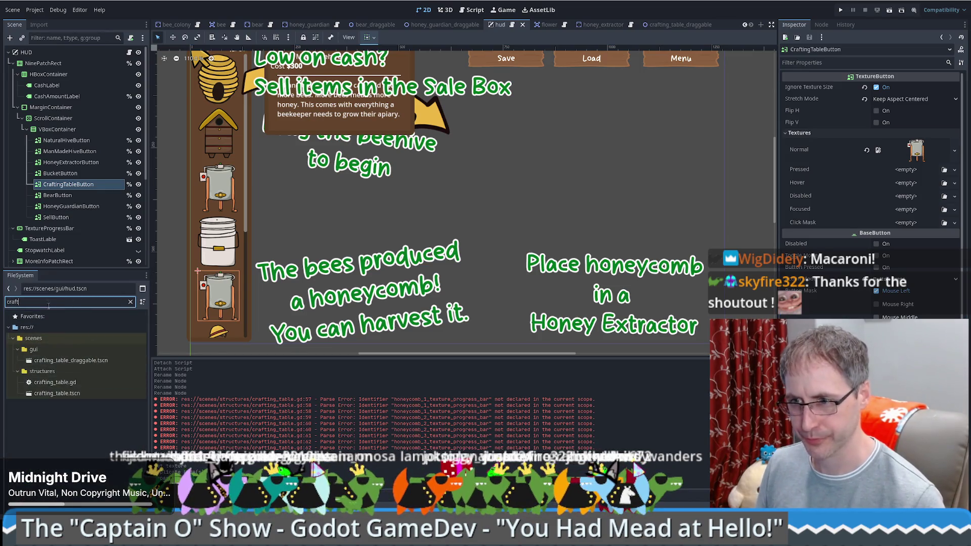
{"action": "type", "text": "wo"}
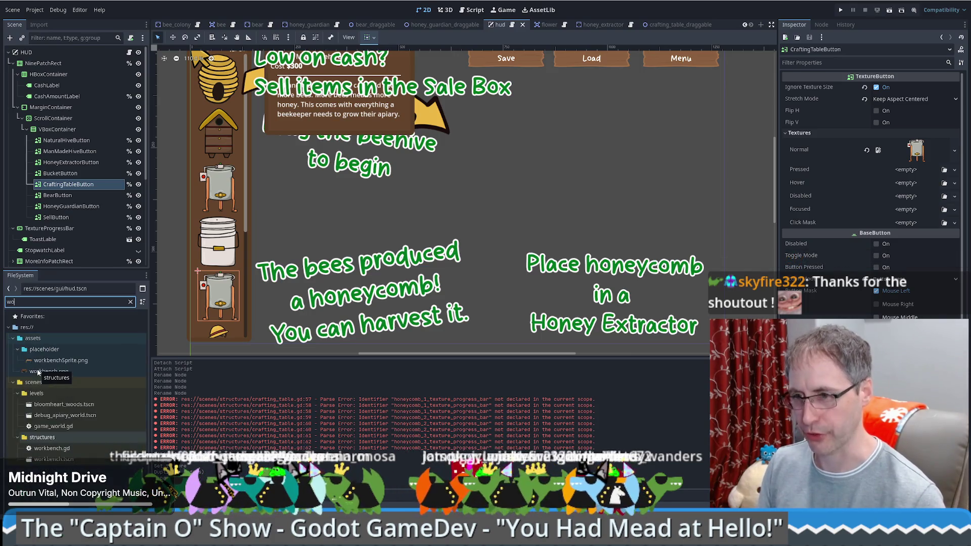
{"action": "left_click_drag", "start_coordinate": [38, 372], "coordinate": [924, 155]}
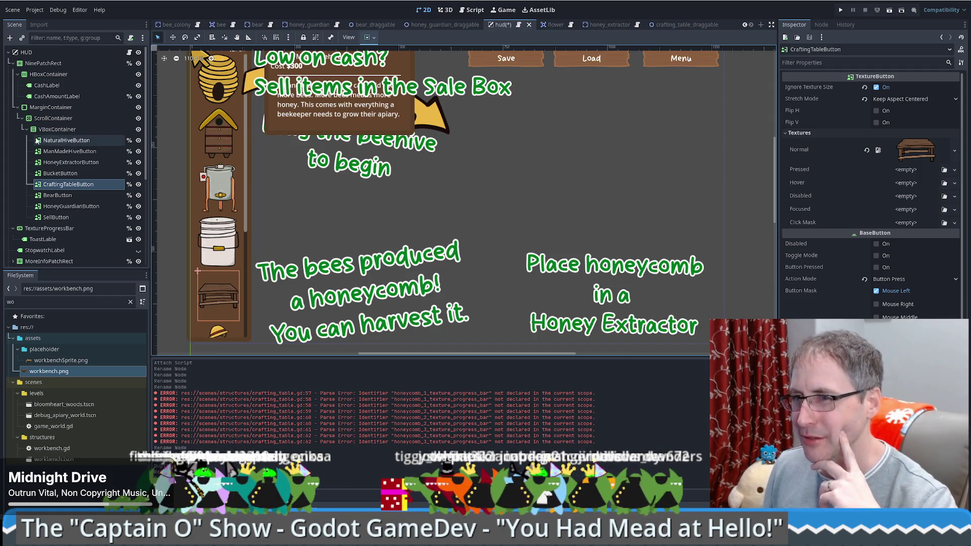
{"action": "left_click", "coordinate": [62, 132]}
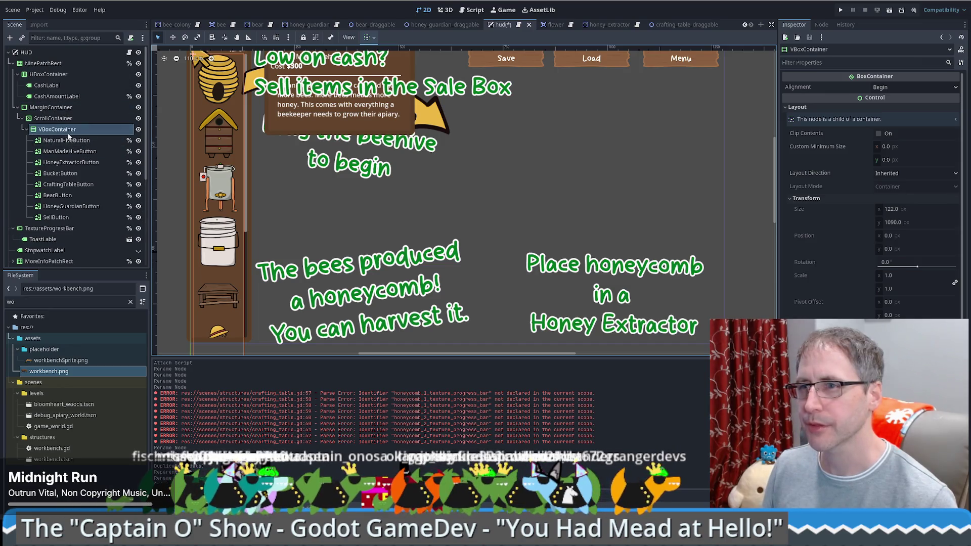
{"action": "left_click", "coordinate": [130, 52]}
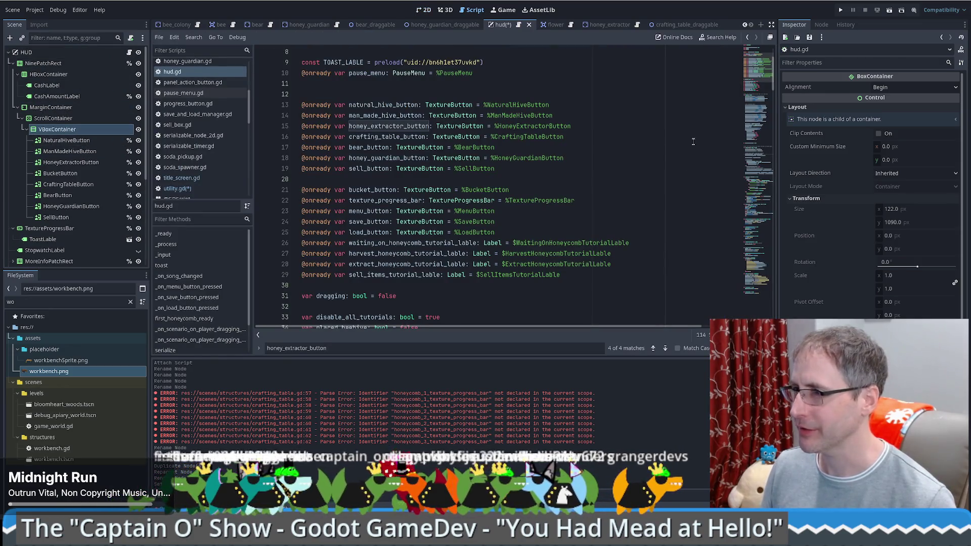
{"action": "scroll", "coordinate": [755, 65], "scroll_direction": "up", "scroll_amount": 2}
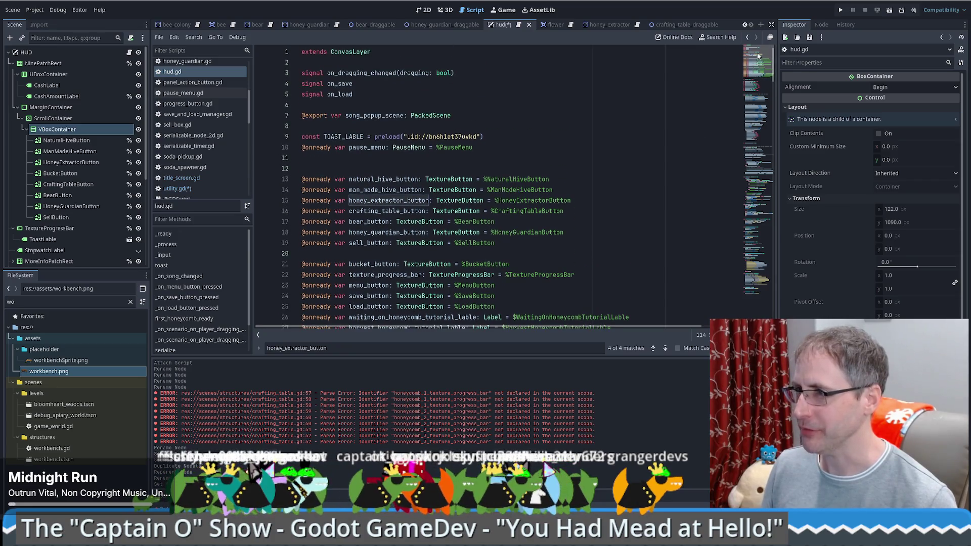
Step: Browse hud.gd's honey_extractor_button lines and check the CraftingTableButton node name
{"action": "left_click_drag", "start_coordinate": [758, 57], "coordinate": [760, 85]}
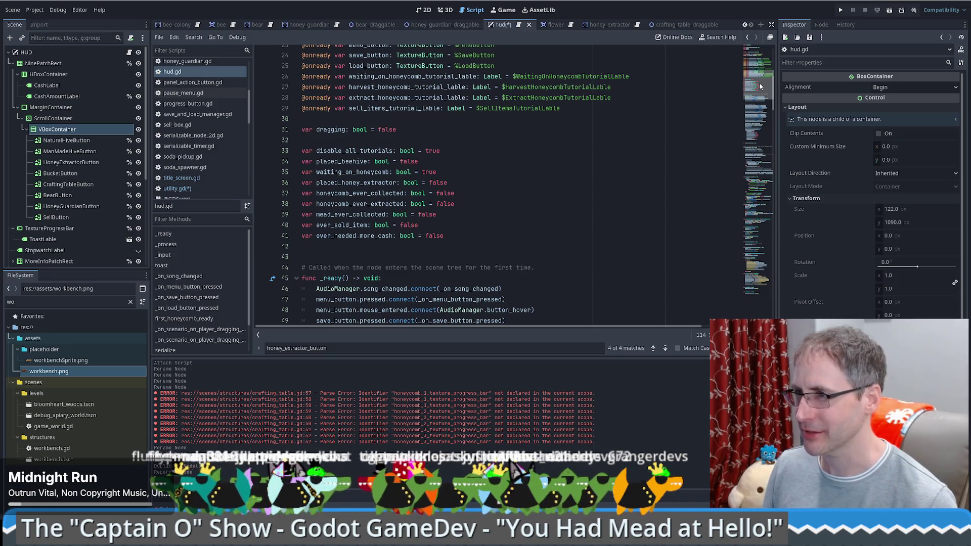
{"action": "scroll", "coordinate": [759, 85], "scroll_direction": "down", "scroll_amount": 5}
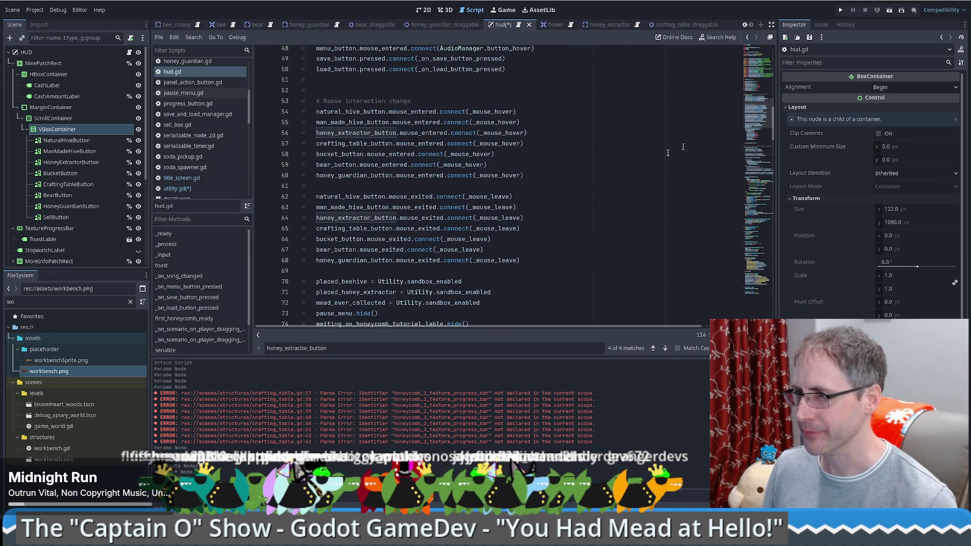
{"action": "left_click", "coordinate": [496, 133], "text": "ctrl"}
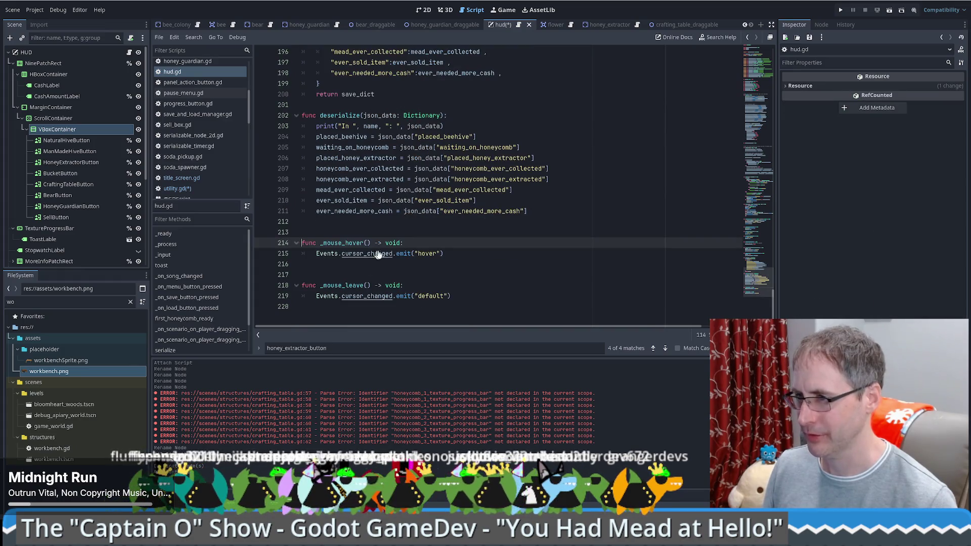
{"action": "key", "text": "alt+Left"}
{"action": "scroll", "coordinate": [546, 237], "scroll_direction": "down", "scroll_amount": 3}
{"action": "scroll", "coordinate": [534, 242], "scroll_direction": "down", "scroll_amount": 2}
{"action": "scroll", "coordinate": [533, 240], "scroll_direction": "down", "scroll_amount": 2}
{"action": "scroll", "coordinate": [532, 240], "scroll_direction": "down", "scroll_amount": 4}
{"action": "scroll", "coordinate": [535, 244], "scroll_direction": "up", "scroll_amount": 5}
{"action": "scroll", "coordinate": [537, 250], "scroll_direction": "up", "scroll_amount": 10}
{"action": "scroll", "coordinate": [536, 250], "scroll_direction": "up", "scroll_amount": 8}
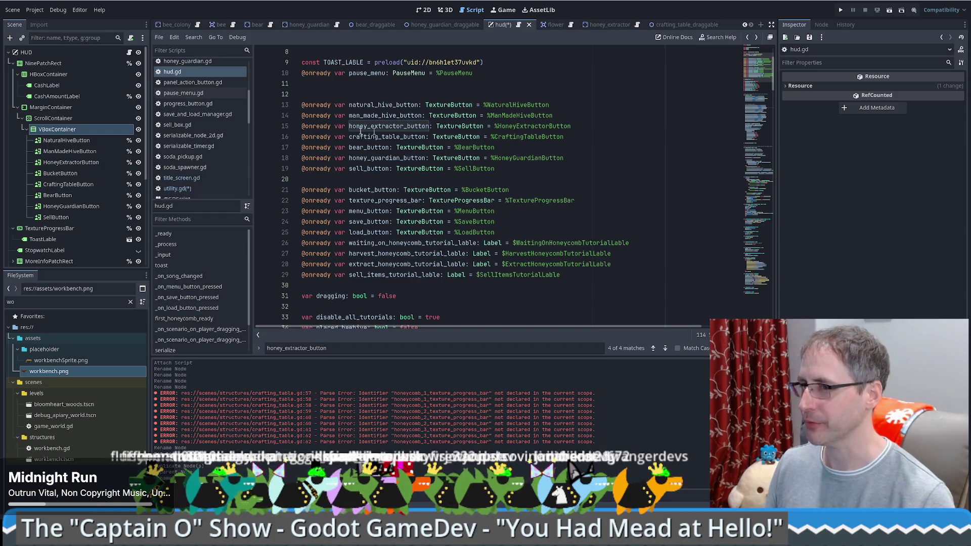
{"action": "left_click", "coordinate": [68, 185]}
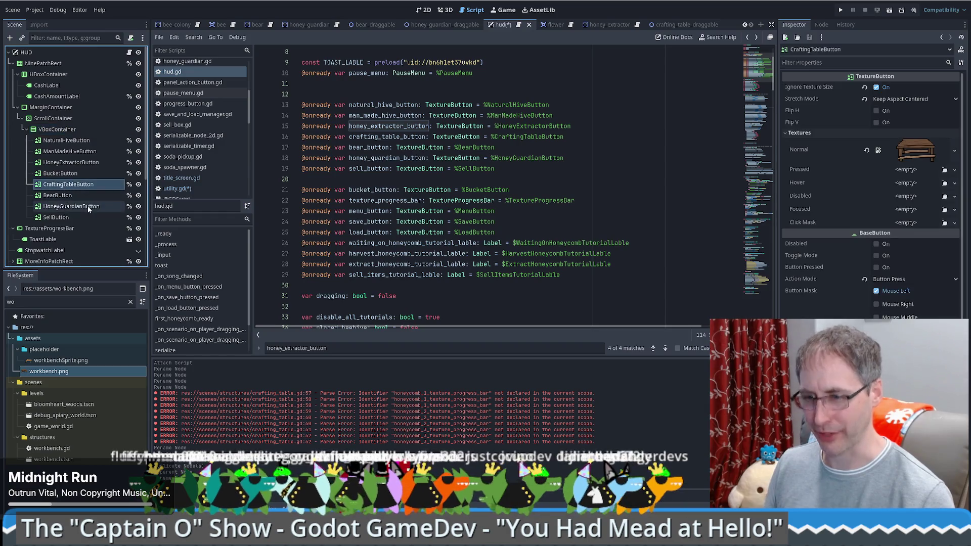
{"action": "key", "text": "F2"}
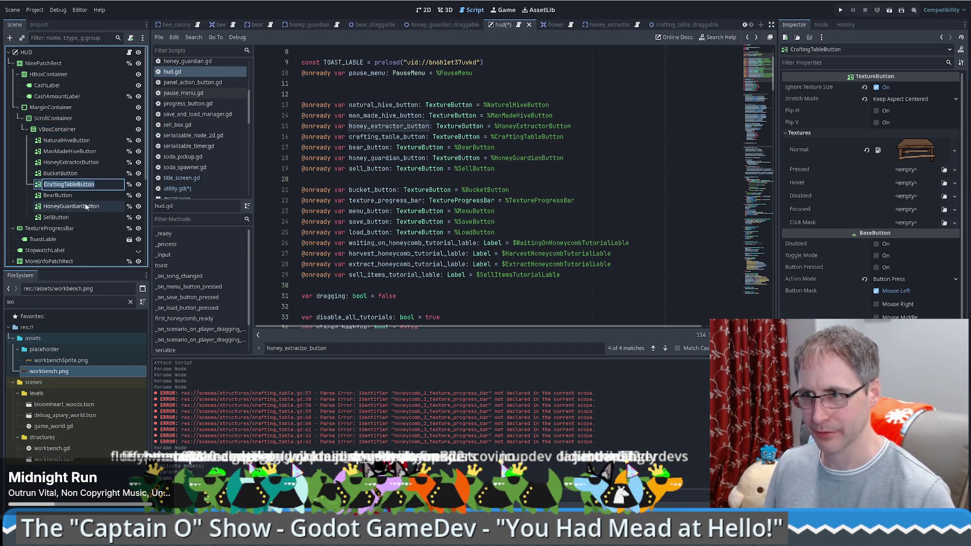
Step: Leave the node name unchanged and filter FileSystem for scene files
{"action": "left_click_drag", "start_coordinate": [303, 284], "coordinate": [303, 189]}
{"action": "left_click", "coordinate": [319, 137]}
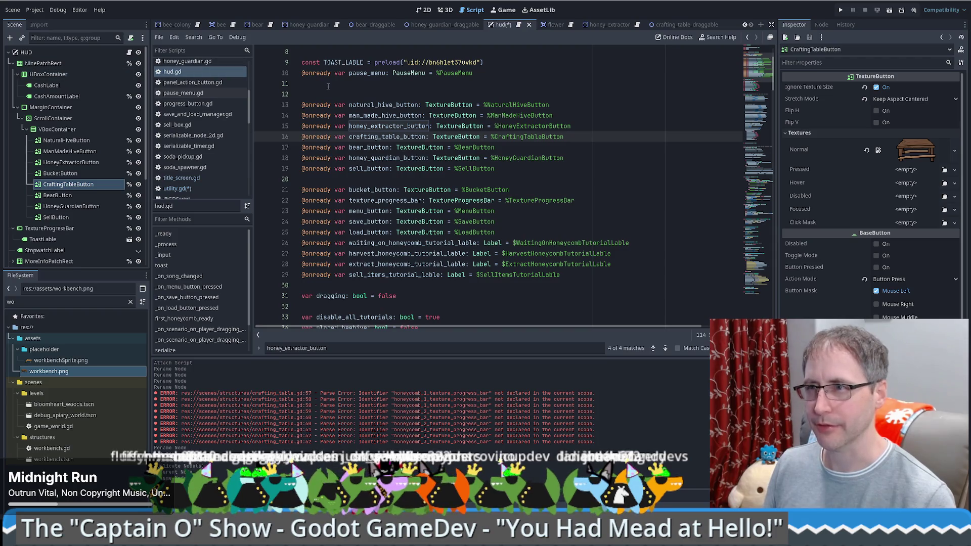
{"action": "left_click", "coordinate": [35, 303]}
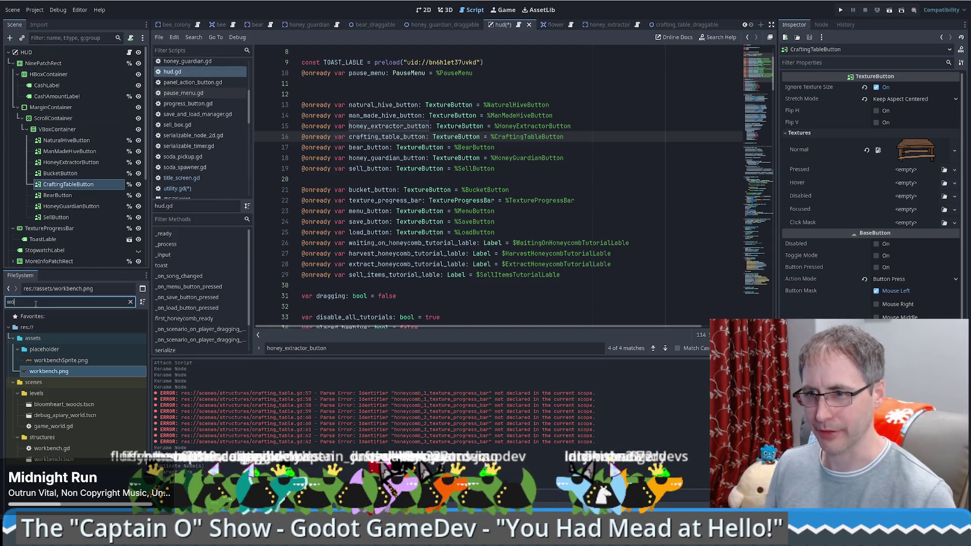
{"action": "key", "text": "BackSpace"}
{"action": "key", "text": "BackSpace"}
{"action": "type", "text": "scen"}
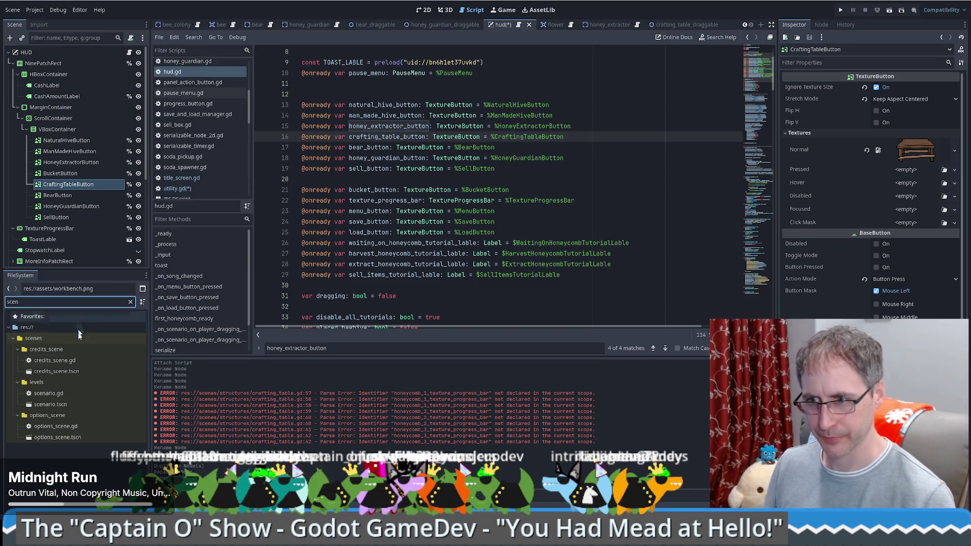
Step: Open scenario.gd and duplicate the HONEY_EXTRACTOR preload line
{"action": "double_click", "coordinate": [55, 405]}
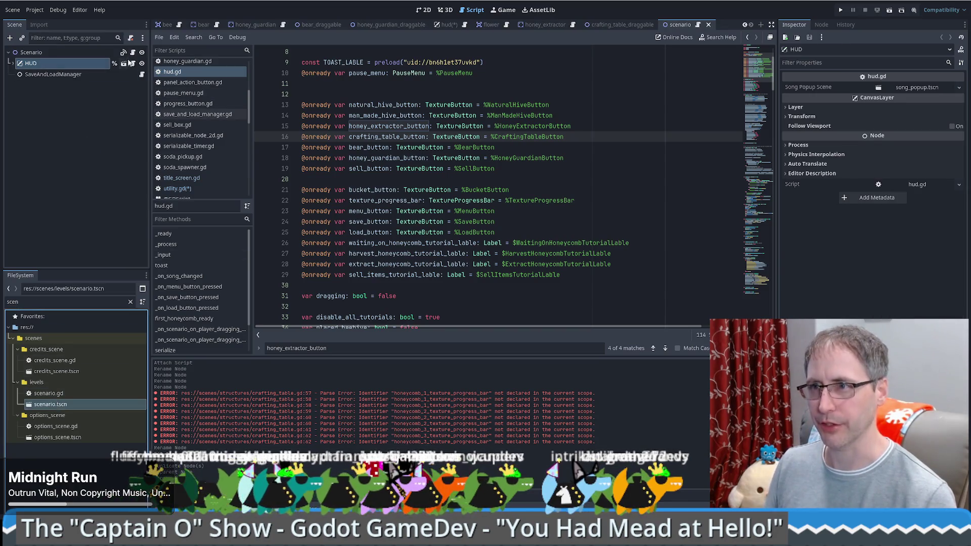
{"action": "left_click", "coordinate": [132, 52]}
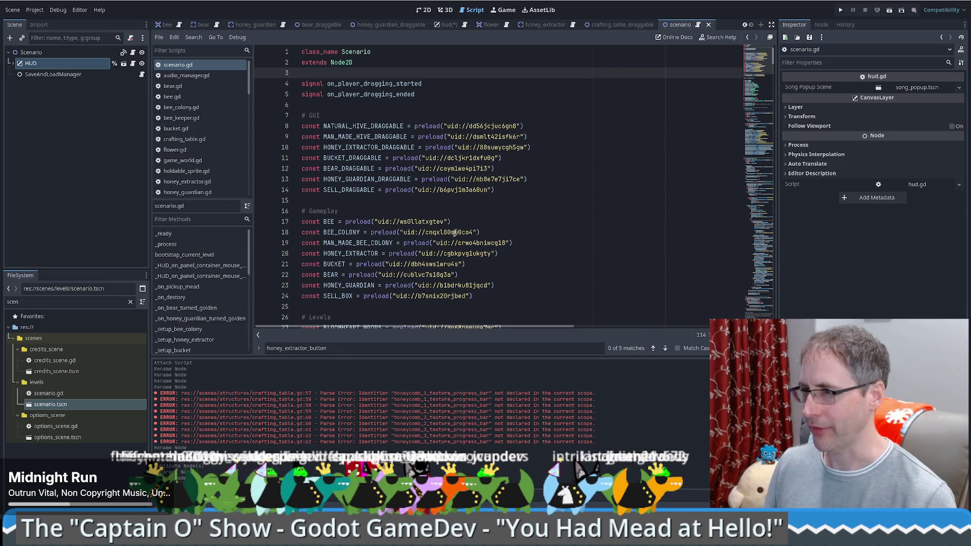
{"action": "left_click", "coordinate": [507, 254]}
{"action": "scroll", "coordinate": [524, 190], "scroll_direction": "down", "scroll_amount": 4}
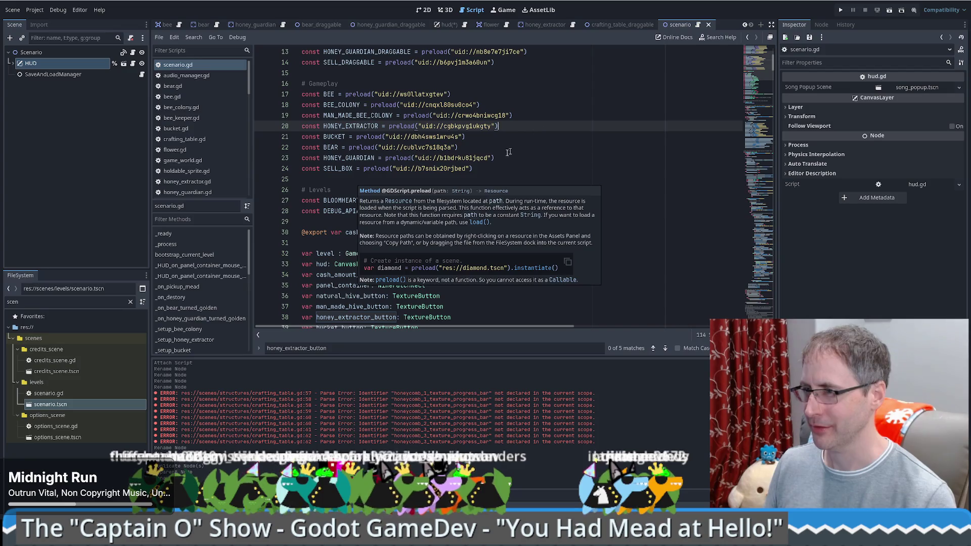
{"action": "left_click", "coordinate": [489, 164]}
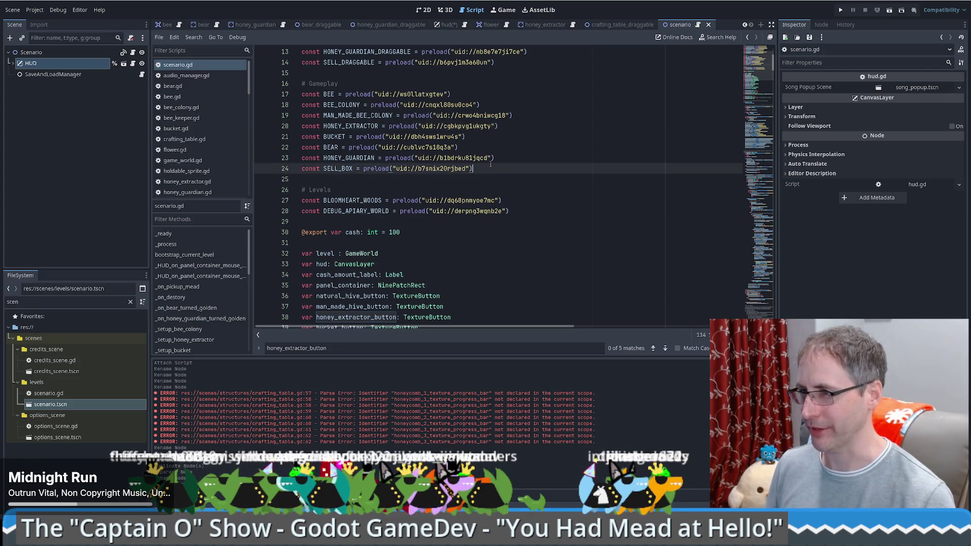
{"action": "left_click", "coordinate": [507, 126]}
{"action": "key", "text": "ctrl+shift+d"}
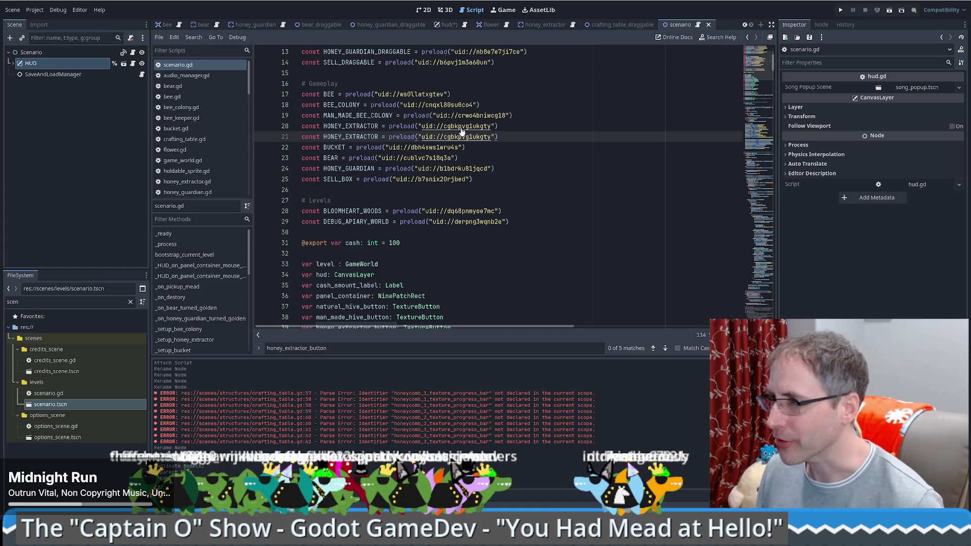
Step: Rename the duplicate constant to CRAFTING_TABLE and clear its old preload text
{"action": "left_click", "coordinate": [461, 128], "text": "ctrl"}
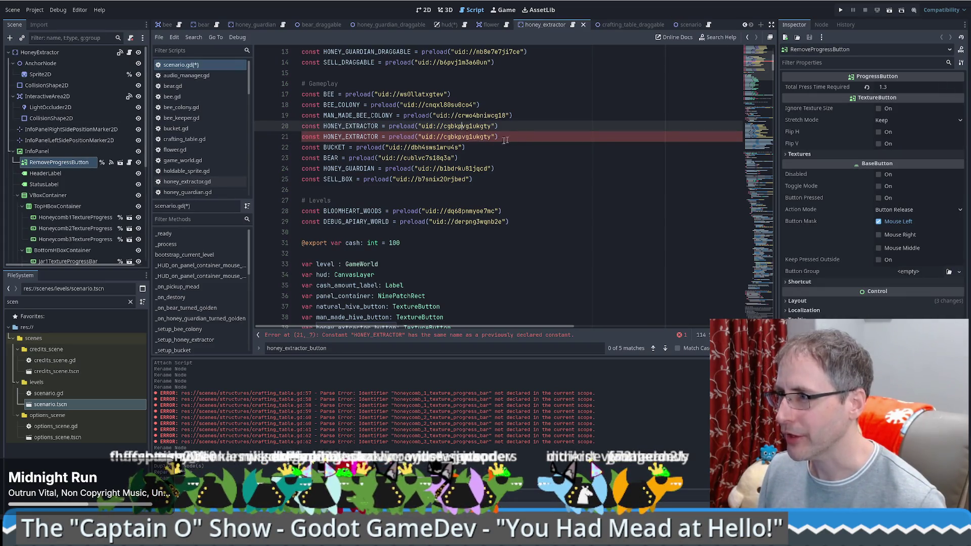
{"action": "left_click", "coordinate": [390, 136]}
{"action": "key", "text": "shift+End"}
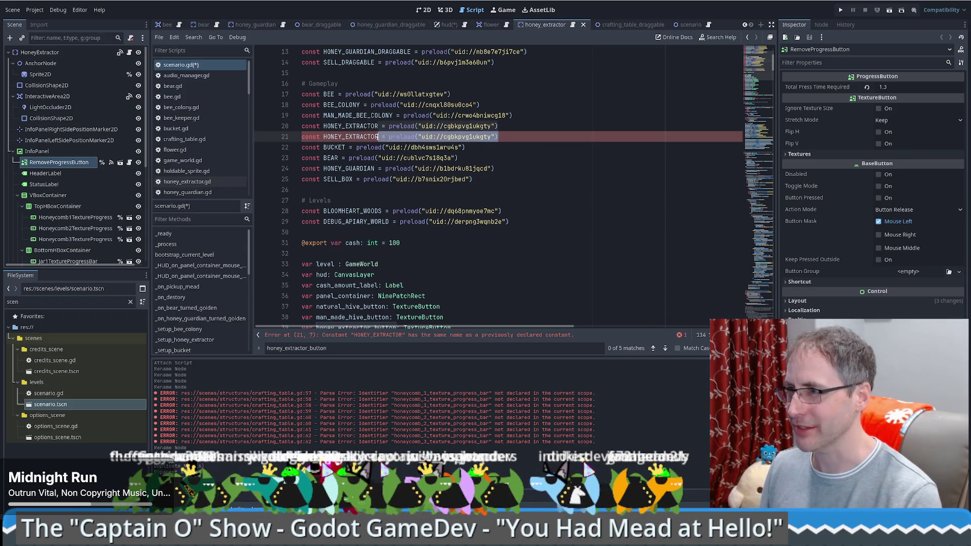
{"action": "double_click", "coordinate": [363, 137]}
{"action": "type", "text": "CRAFT"}
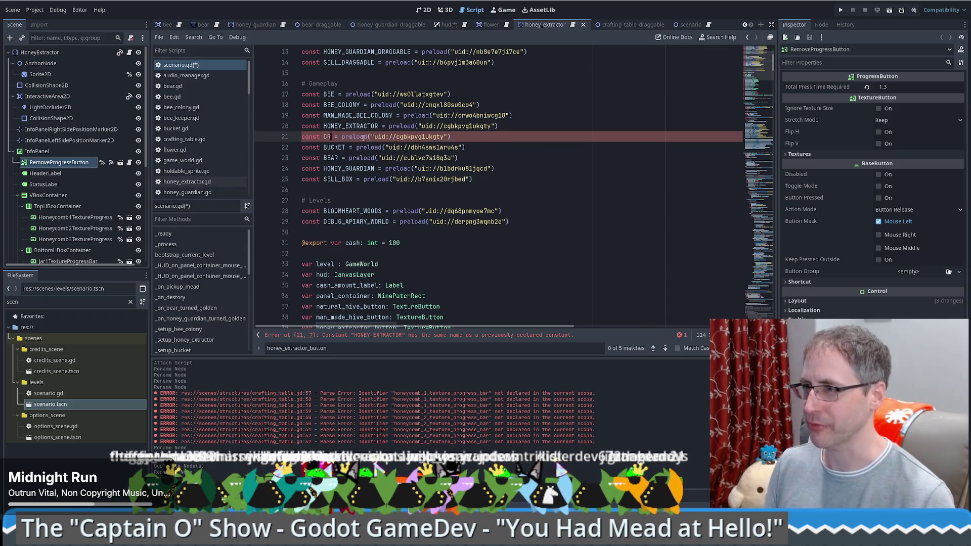
{"action": "type", "text": "ING_TABLE"}
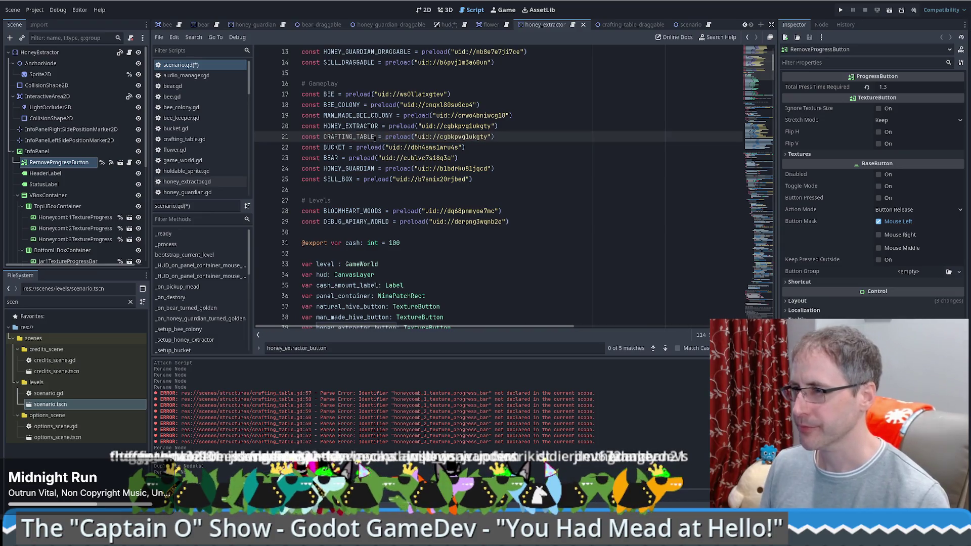
{"action": "key", "text": "shift+End"}
{"action": "key", "text": "Delete"}
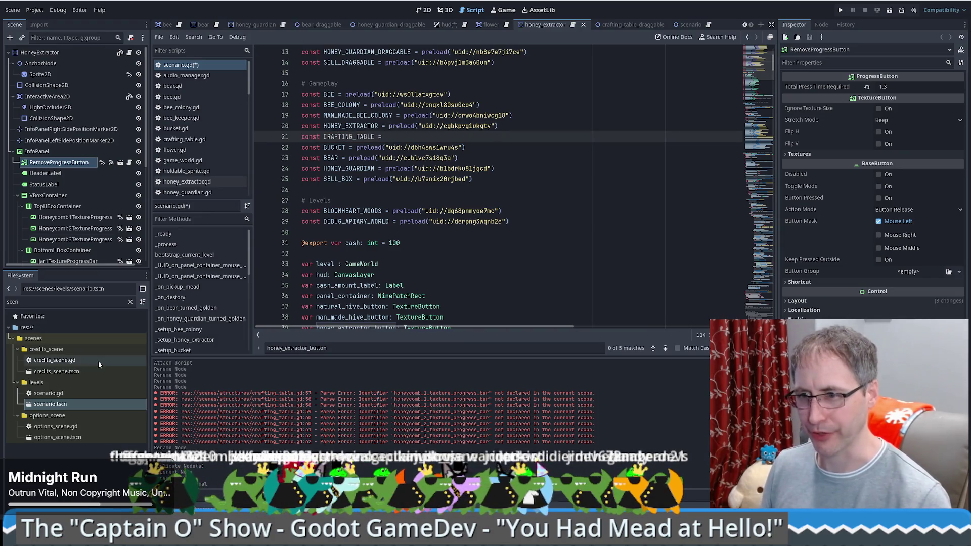
Step: Filter for 'CRA' and drag crafting_table.tscn in as the CRAFTING_TABLE preload
{"action": "double_click", "coordinate": [47, 303]}
{"action": "type", "text": "CRA"}
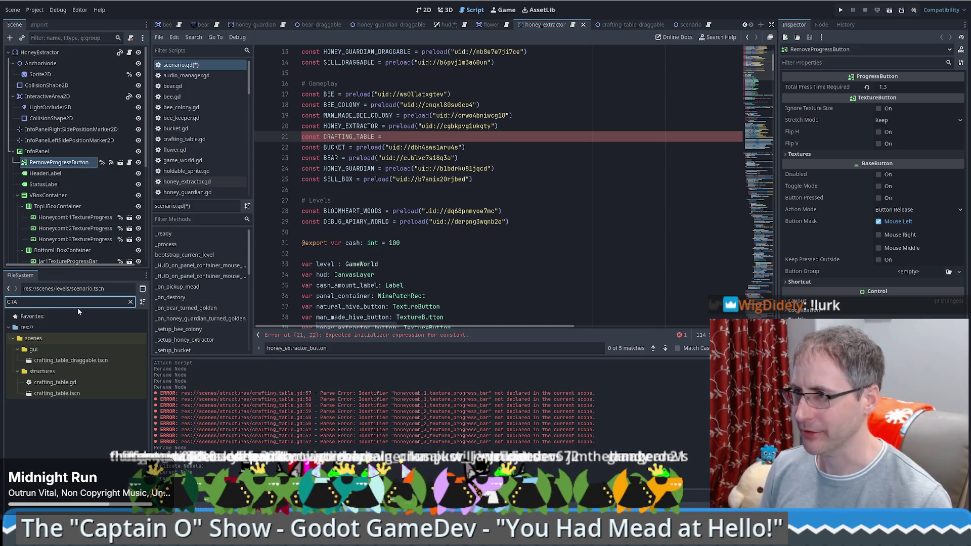
{"action": "left_click", "coordinate": [47, 393]}
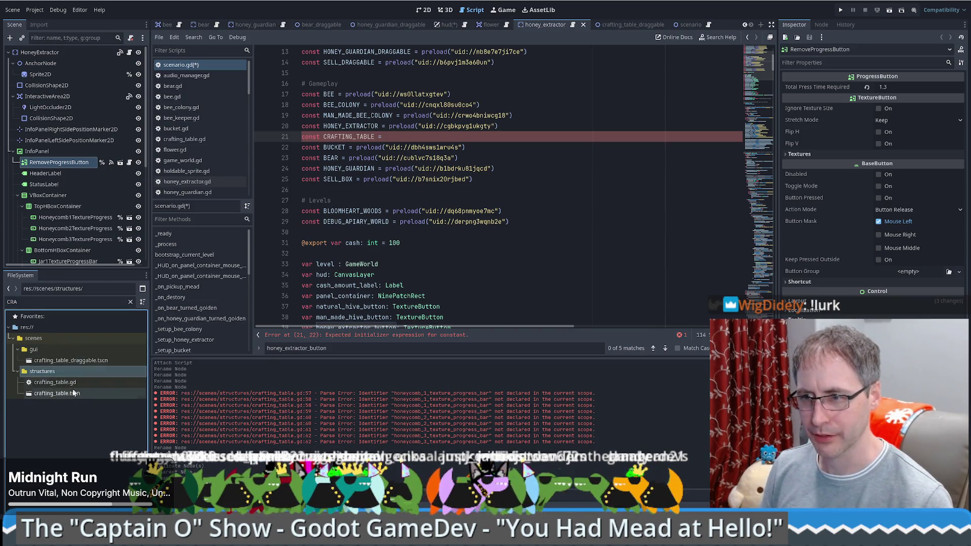
{"action": "left_click_drag", "start_coordinate": [47, 394], "coordinate": [455, 140]}
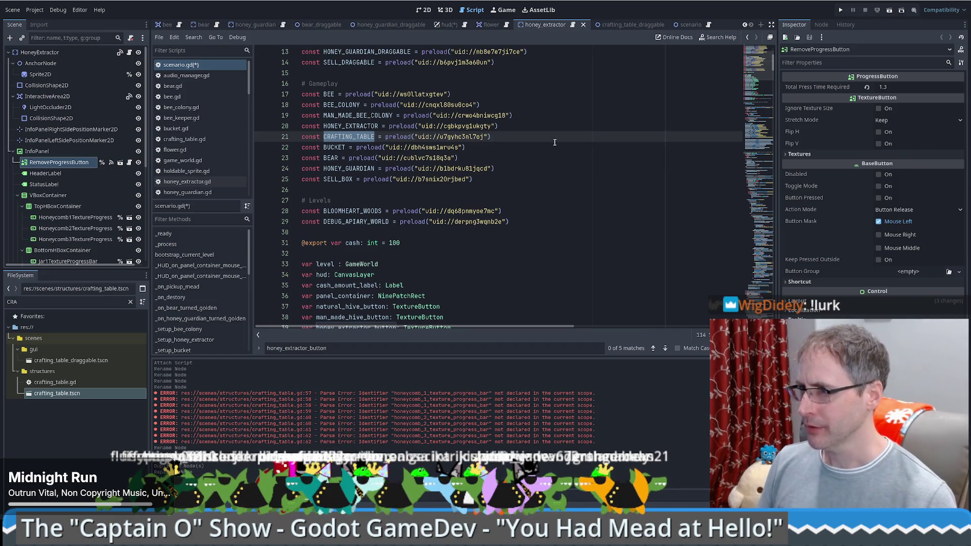
{"action": "scroll", "coordinate": [552, 143], "scroll_direction": "down", "scroll_amount": 1}
{"action": "scroll", "coordinate": [551, 148], "scroll_direction": "down", "scroll_amount": 1}
{"action": "scroll", "coordinate": [550, 154], "scroll_direction": "down", "scroll_amount": 2}
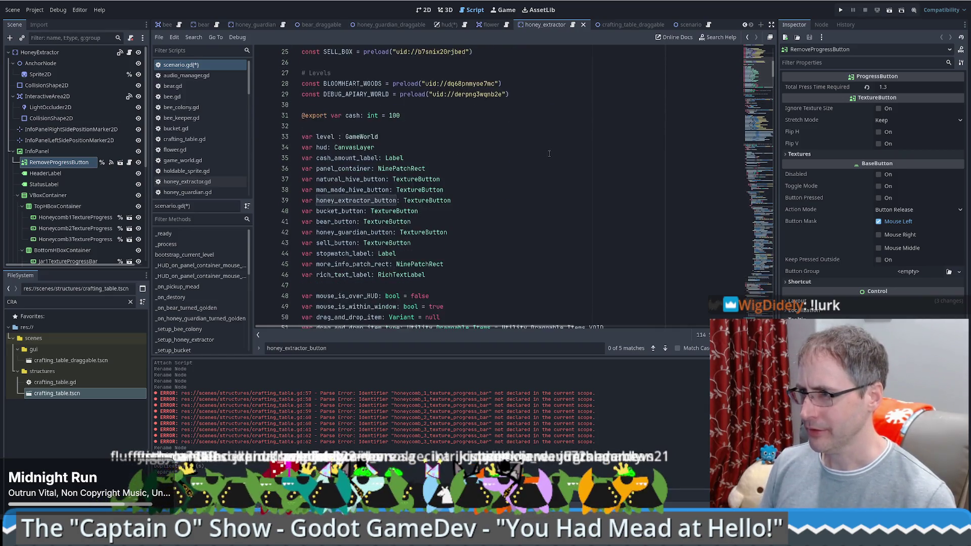
Step: Duplicate the honey_extractor_button declaration as crafting_table_button and find its get_node line
{"action": "left_click", "coordinate": [464, 200]}
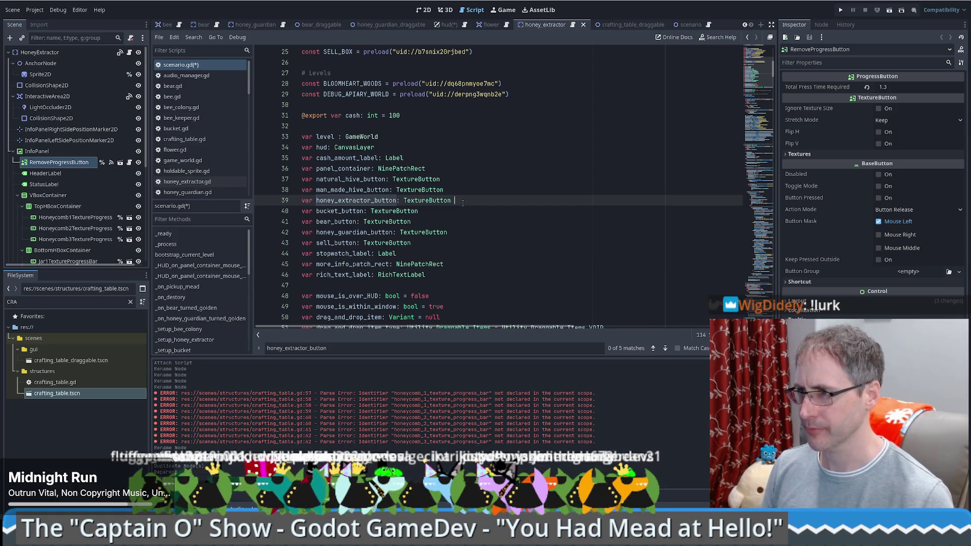
{"action": "key", "text": "ctrl+shift+d"}
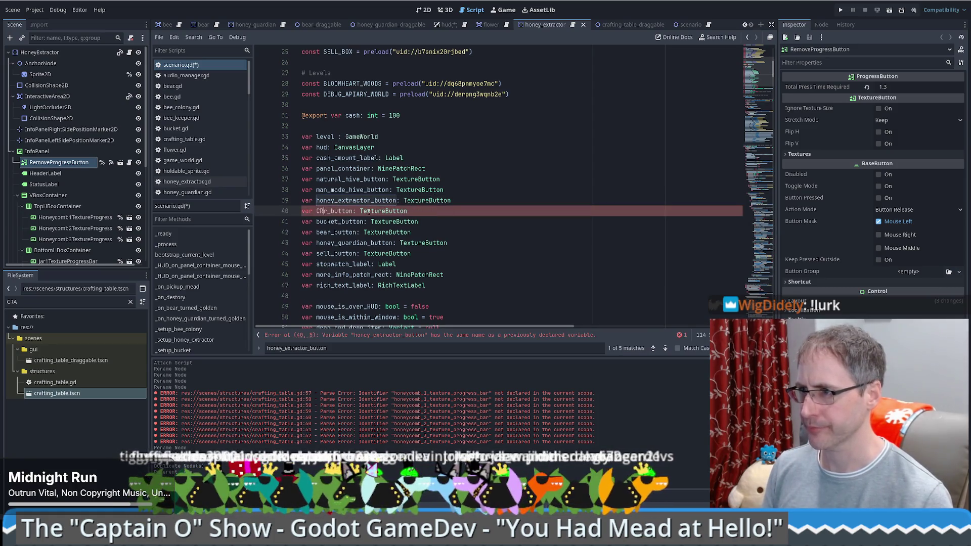
{"action": "type", "text": "CRA"}
{"action": "key", "text": "BackSpace"}
{"action": "key", "text": "BackSpace"}
{"action": "key", "text": "BackSpace"}
{"action": "type", "text": "crafting_table"}
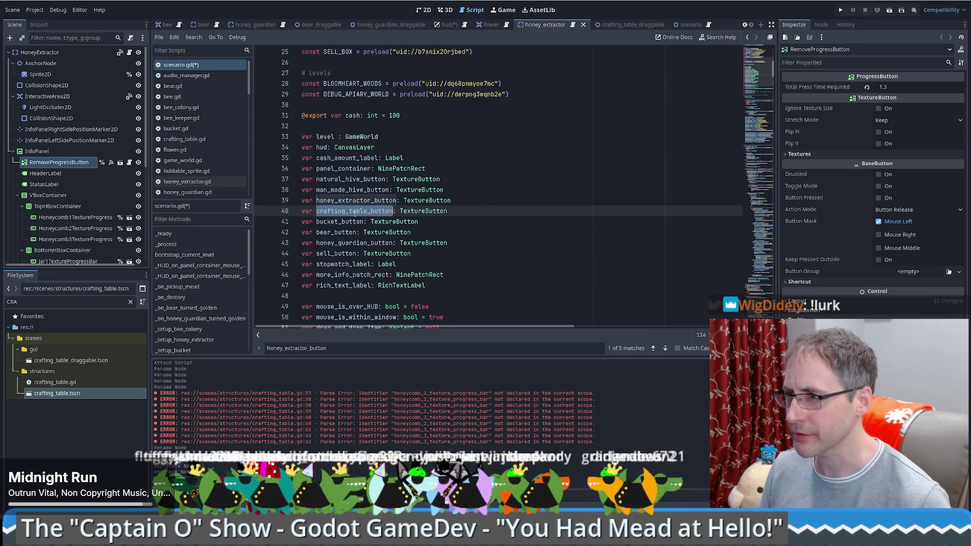
{"action": "double_click", "coordinate": [356, 201]}
{"action": "key", "text": "ctrl+f"}
{"action": "key", "text": "Return"}
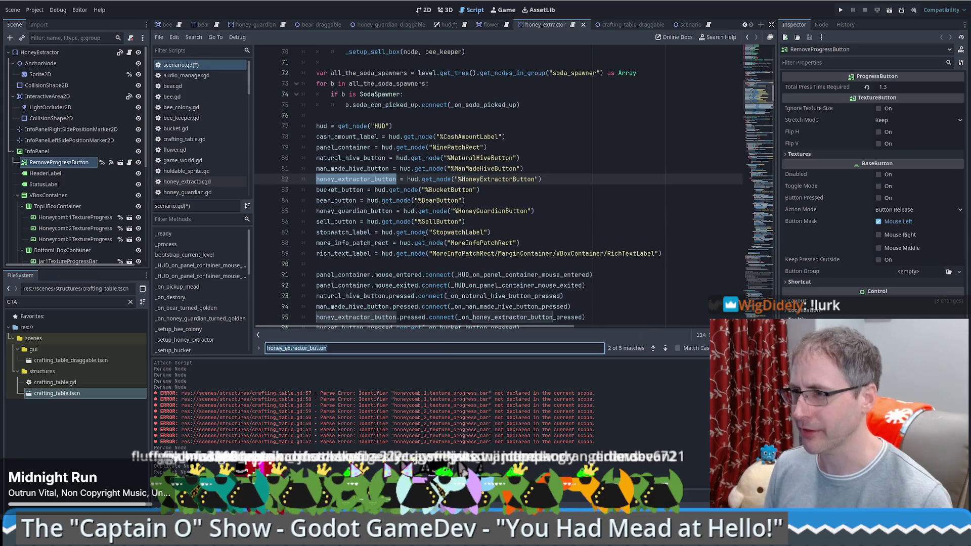
Step: Duplicate the get_node line as crafting_table_button assigned from %CraftingTableButton
{"action": "key", "text": "ctrl+shift+d"}
{"action": "key", "text": "Home"}
{"action": "key", "text": "ctrl+shift+Right"}
{"action": "type", "text": "crafting_table_button"}
{"action": "key", "text": "ctrl+shift+Left"}
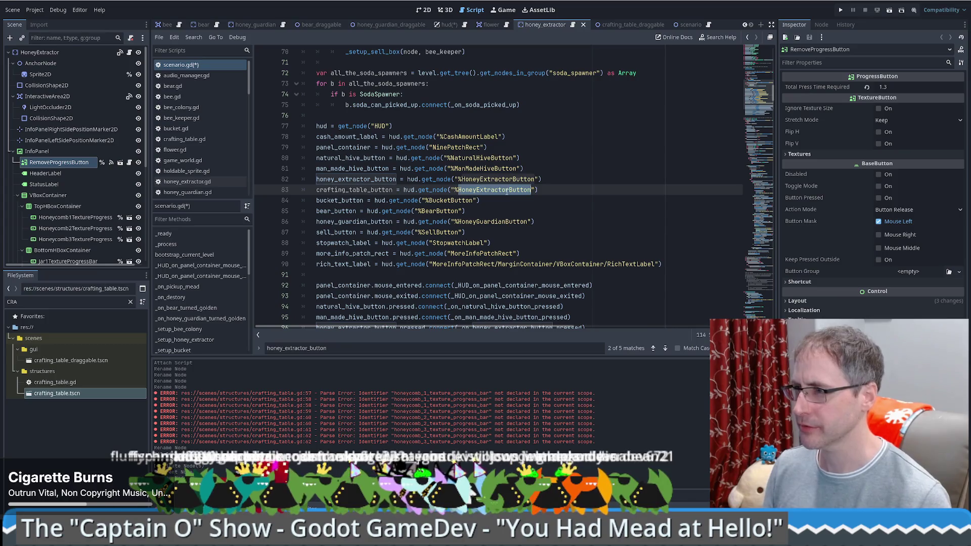
{"action": "type", "text": "CraftingTableB"}
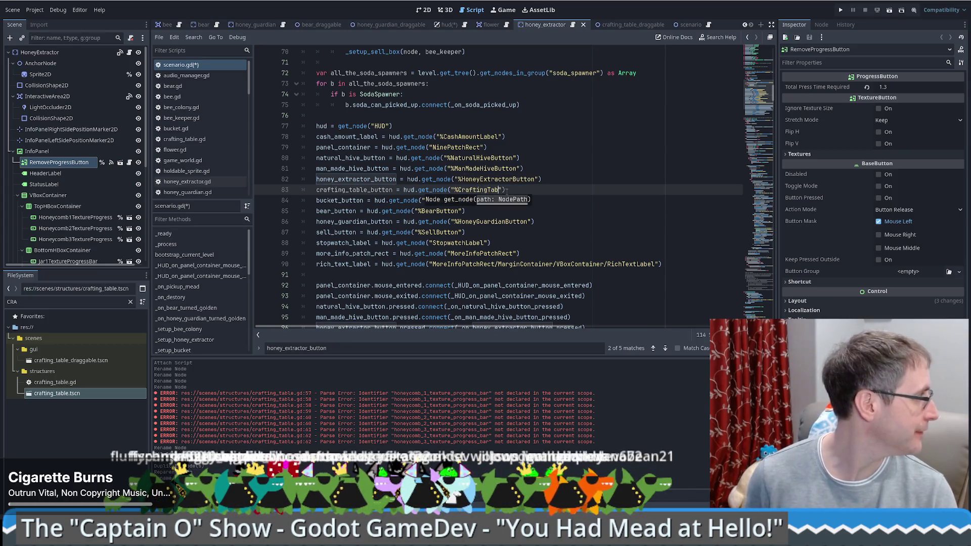
{"action": "type", "text": "utton"}
{"action": "left_click", "coordinate": [628, 200]}
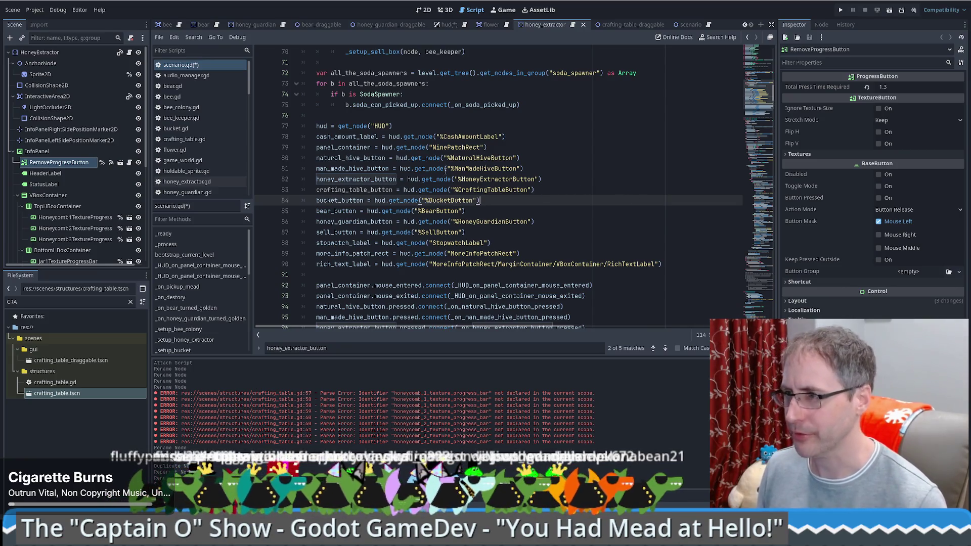
{"action": "left_click", "coordinate": [666, 348]}
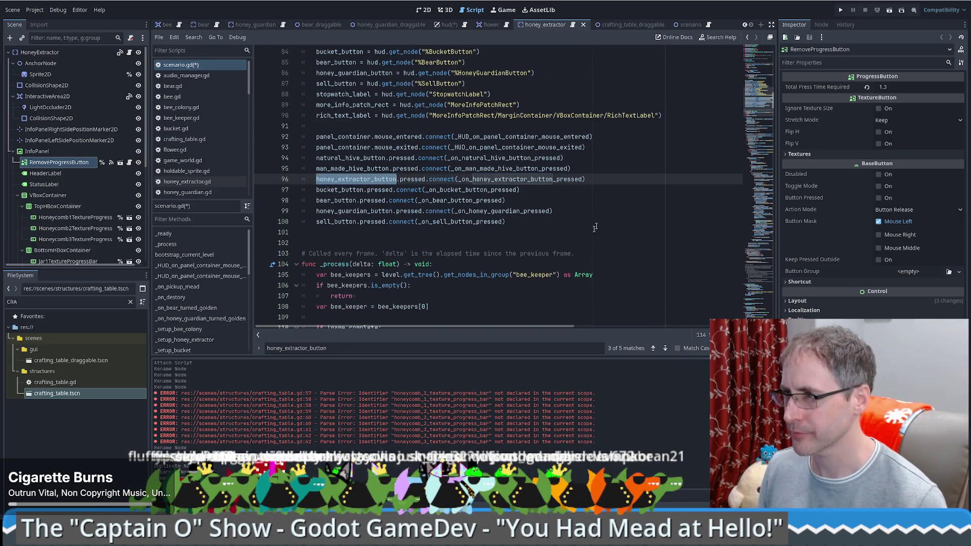
Step: Connect crafting_table_button.pressed to _on_crafting_table_button_pressed via a duplicated line
{"action": "left_click", "coordinate": [603, 179]}
{"action": "key", "text": "ctrl+shift+d"}
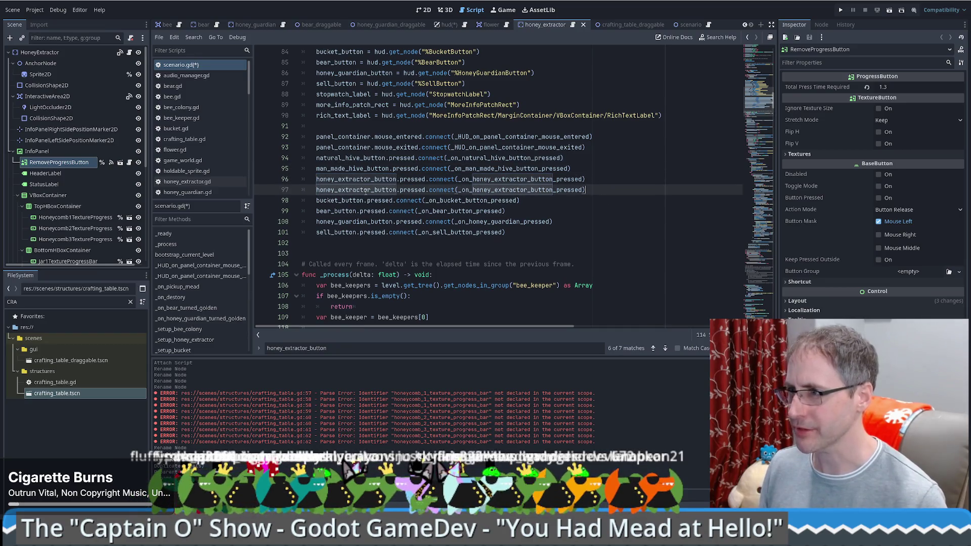
{"action": "type", "text": "crafting_table_button"}
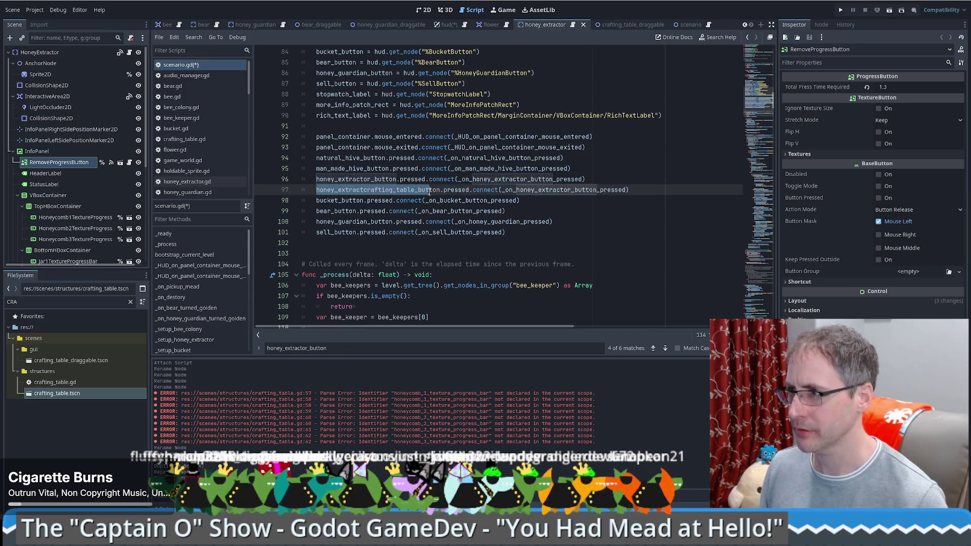
{"action": "double_click", "coordinate": [525, 191]}
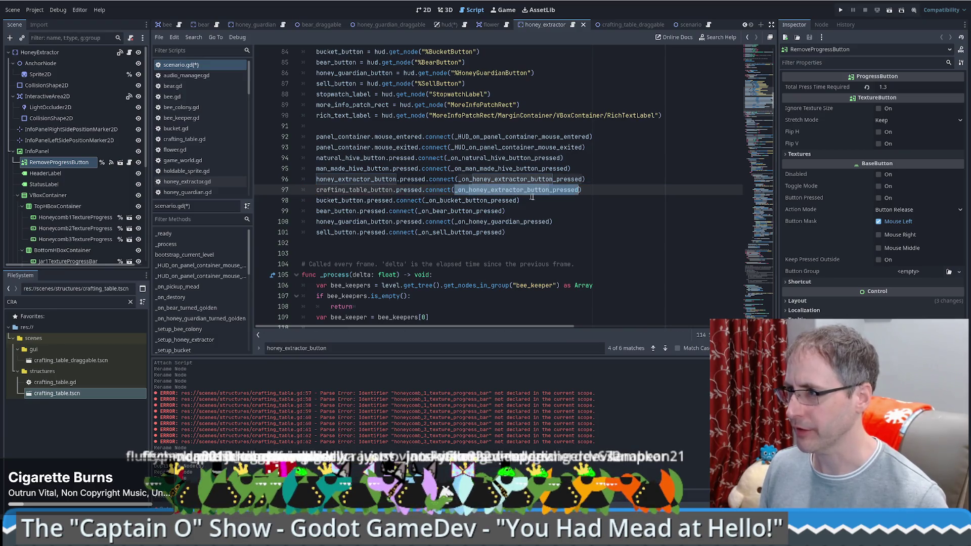
{"action": "type", "text": "_o"}
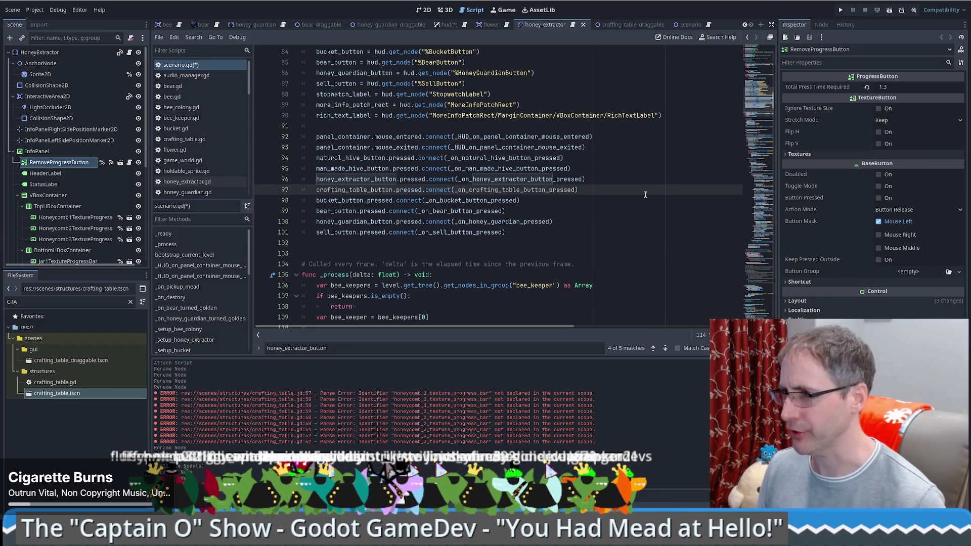
{"action": "double_click", "coordinate": [536, 190]}
{"action": "key", "text": "ctrl+c"}
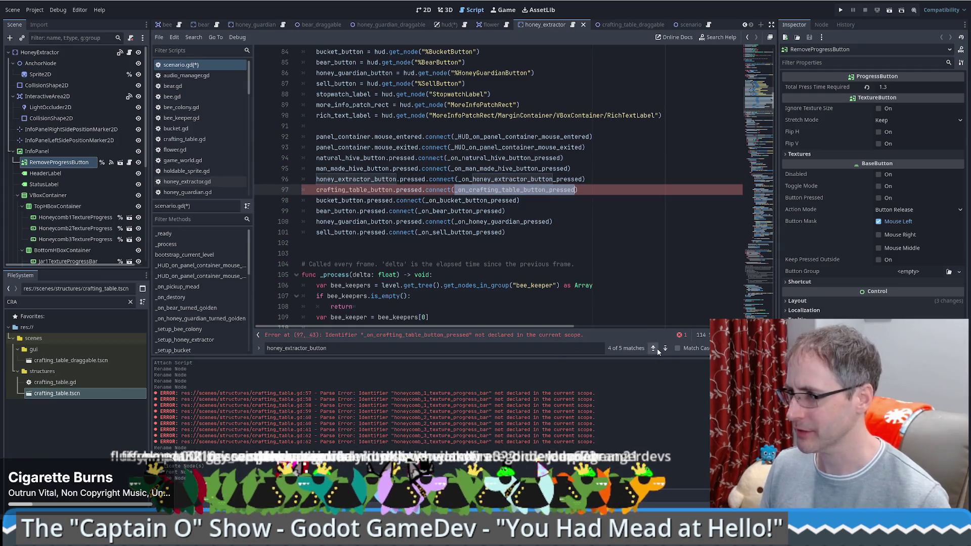
{"action": "left_click", "coordinate": [665, 351]}
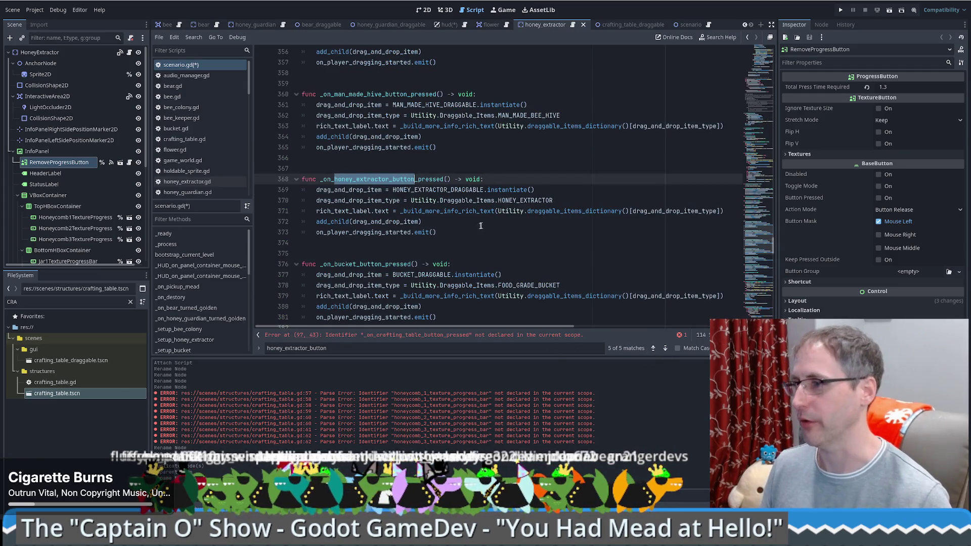
Step: Duplicate the honey extractor press handler and rename the copy _on_crafting_table_button_pressed
{"action": "left_click_drag", "start_coordinate": [483, 226], "coordinate": [303, 169]}
{"action": "key", "text": "ctrl+shift+d"}
{"action": "left_click", "coordinate": [452, 228]}
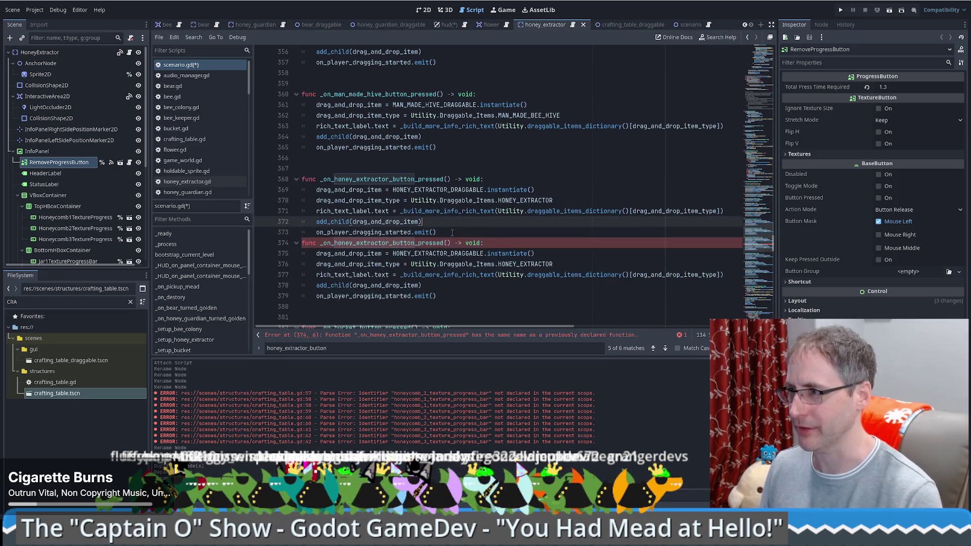
{"action": "key", "text": "Return"}
{"action": "double_click", "coordinate": [383, 254]}
{"action": "key", "text": "ctrl+v"}
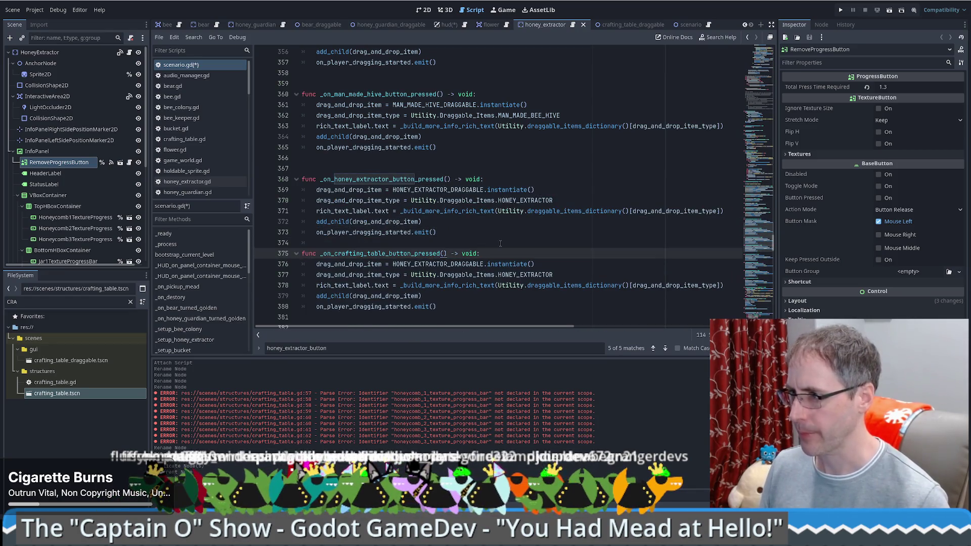
Step: Swap the new handler's HONEY_EXTRACTOR_DRAGGABLE reference for CRAFTING_TABLE via autocomplete
{"action": "double_click", "coordinate": [449, 264]}
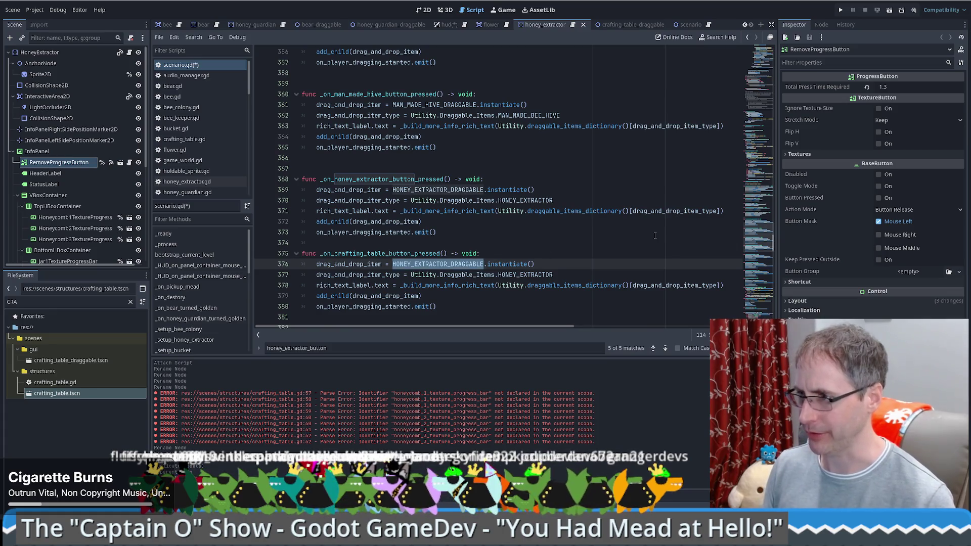
{"action": "type", "text": "cr"}
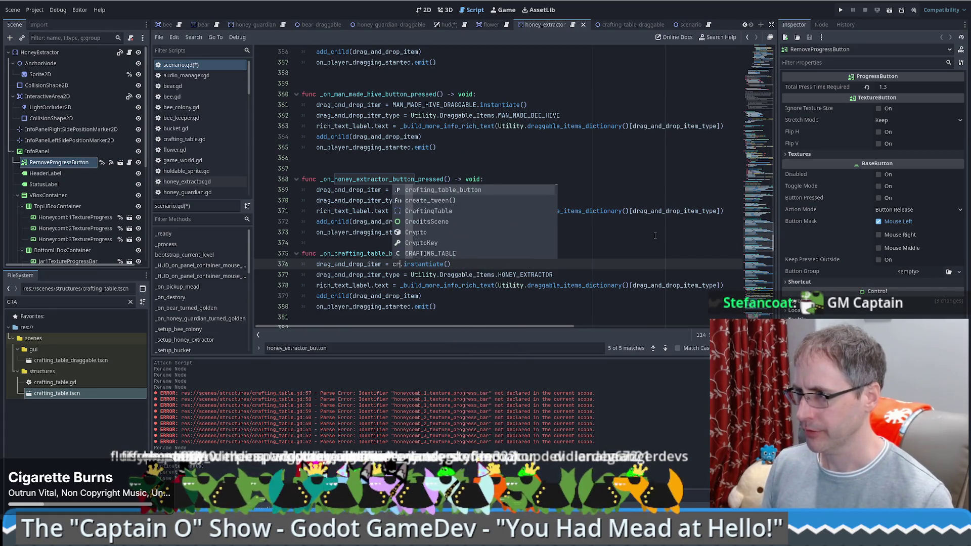
{"action": "key", "text": "Down"}
{"action": "key", "text": "Down"}
{"action": "key", "text": "Down"}
{"action": "key", "text": "Down"}
{"action": "key", "text": "Down"}
{"action": "key", "text": "Down"}
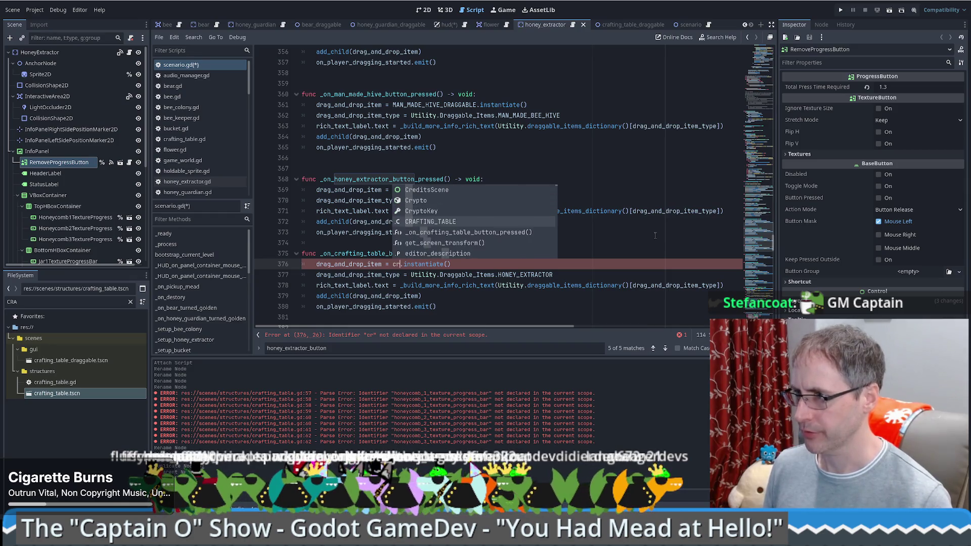
{"action": "key", "text": "Return"}
{"action": "type", "text": "_TABLE_"}
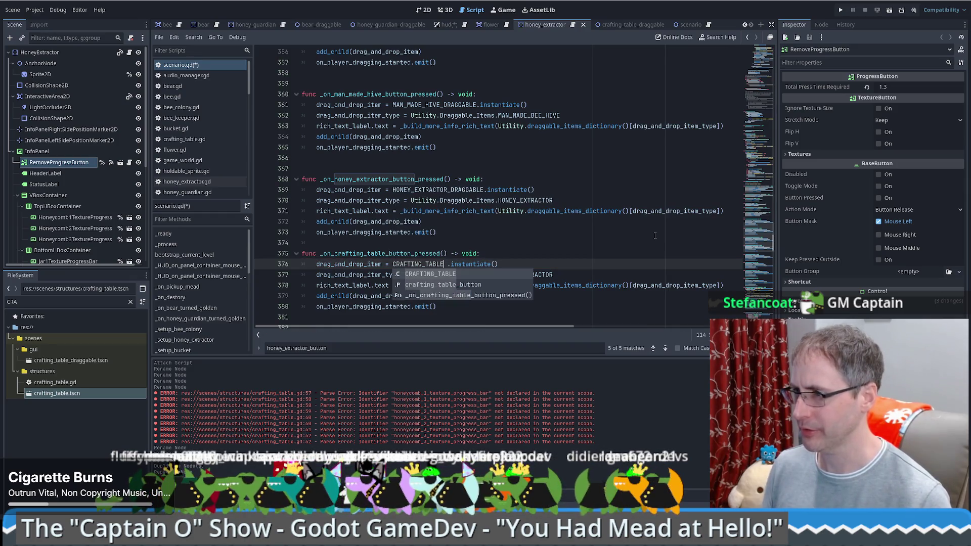
{"action": "type", "text": "c"}
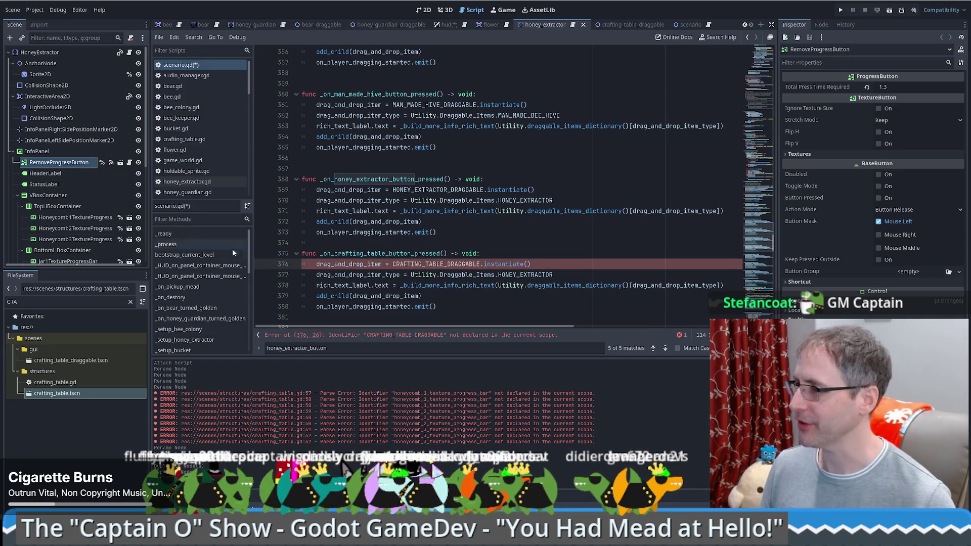
Step: Duplicate the HONEY_EXTRACTOR_DRAGGABLE constant line and strip its preload value on line 11
{"action": "double_click", "coordinate": [459, 191]}
{"action": "left_click", "coordinate": [459, 194], "text": "ctrl"}
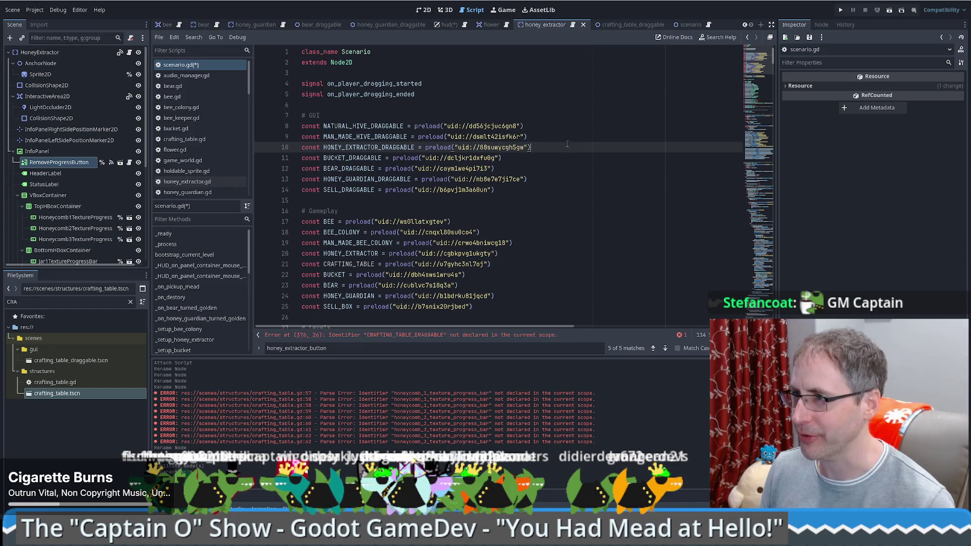
{"action": "key", "text": "ctrl+shift+d"}
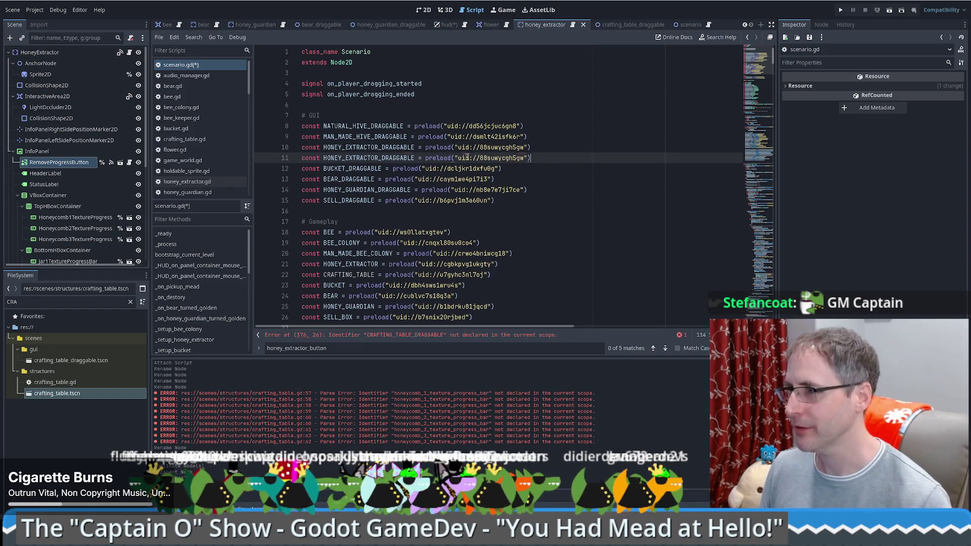
{"action": "left_click", "coordinate": [479, 158]}
{"action": "key", "text": "shift+End"}
{"action": "key", "text": "Delete"}
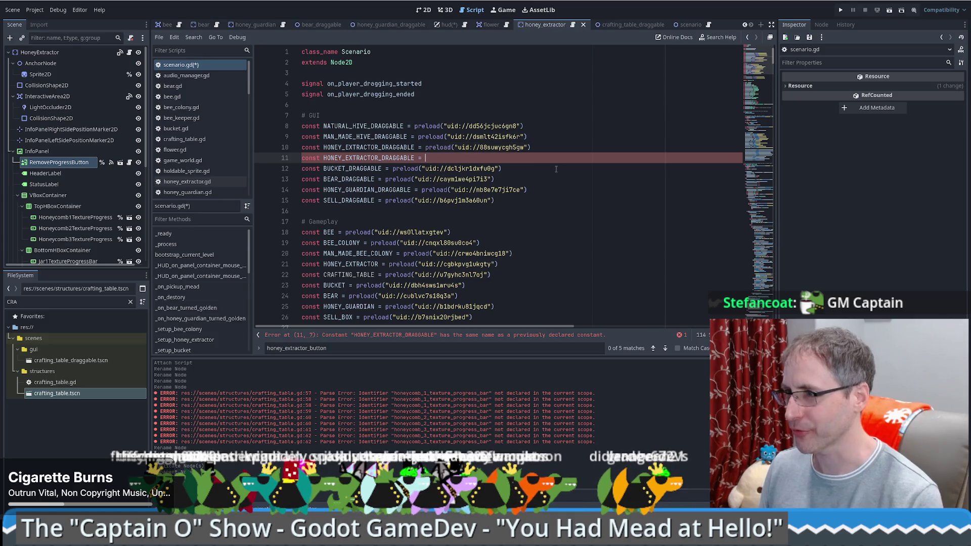
Step: Make line 11 declare CRAFTING_TABLE_DRAGGABLE preloading crafting_table_draggable.tscn, and clear the output log
{"action": "left_click_drag", "start_coordinate": [322, 158], "coordinate": [380, 158]}
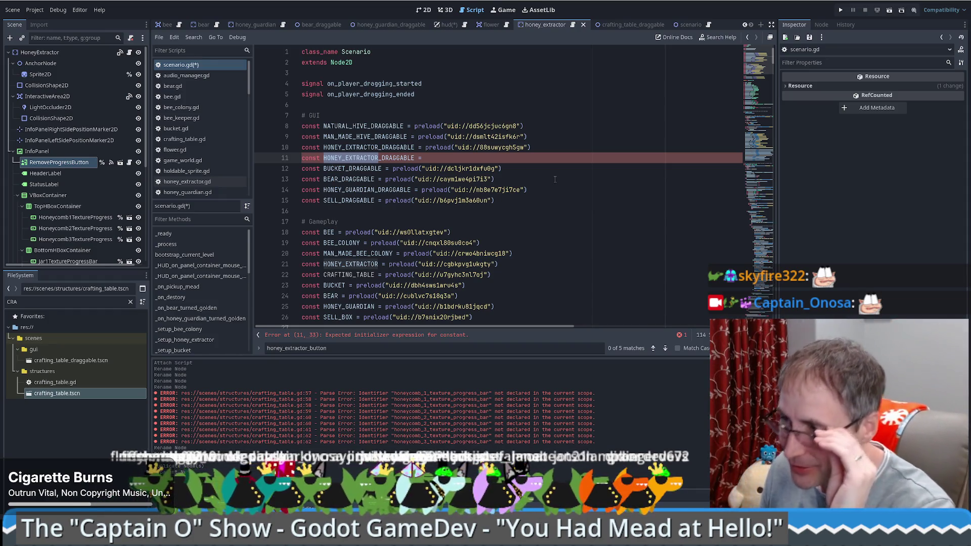
{"action": "left_click", "coordinate": [428, 159]}
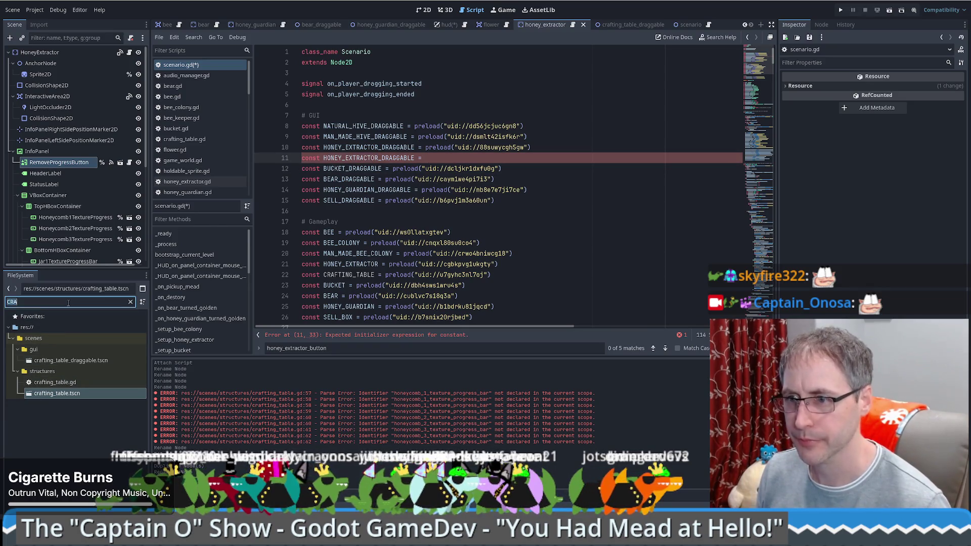
{"action": "left_click_drag", "start_coordinate": [82, 361], "coordinate": [481, 164]}
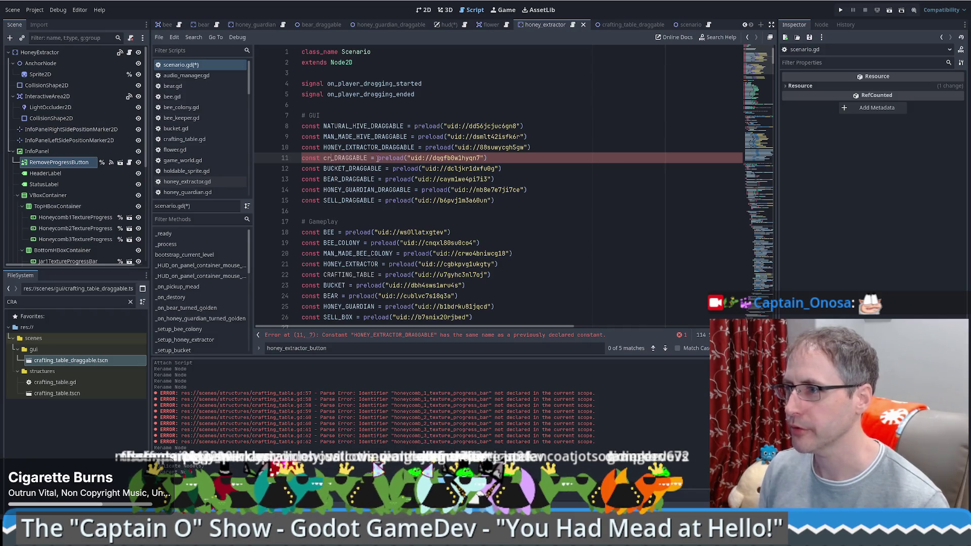
{"action": "key", "text": "BackSpace"}
{"action": "key", "text": "BackSpace"}
{"action": "type", "text": "CRAFTING_TABLE"}
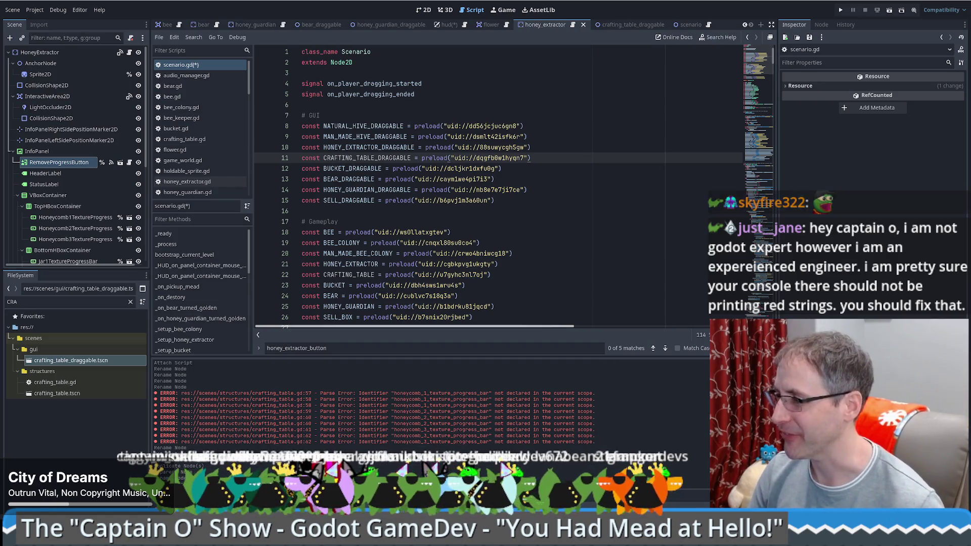
{"action": "key", "text": "ctrl+shift+k"}
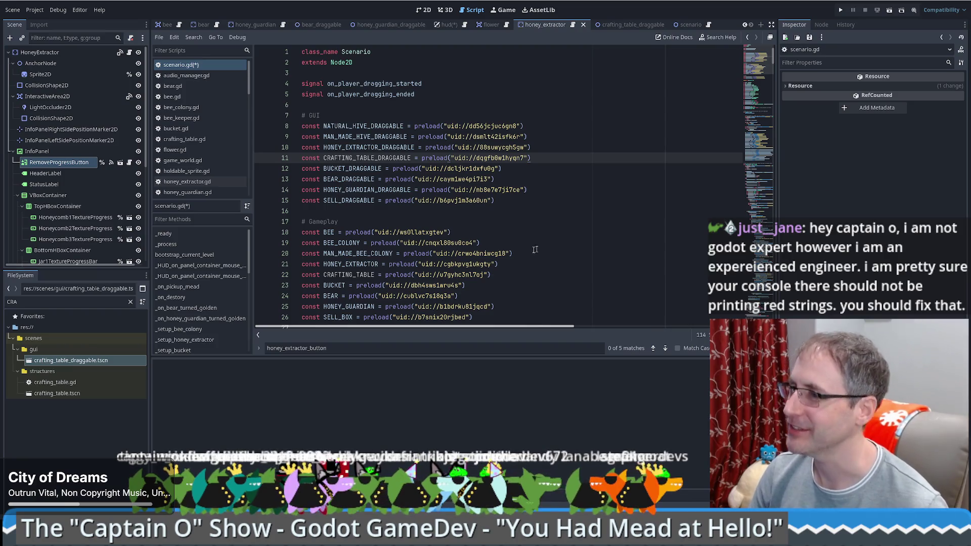
Step: Jump to the button handlers and review the honey extractor and hive handlers for comparison
{"action": "left_click", "coordinate": [579, 212]}
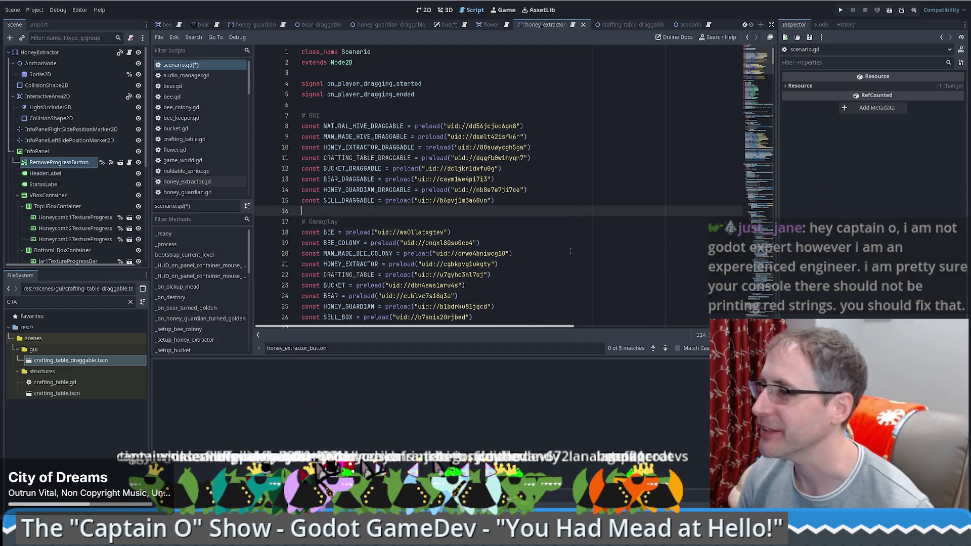
{"action": "scroll", "coordinate": [550, 236], "scroll_direction": "down", "scroll_amount": 4}
{"action": "scroll", "coordinate": [547, 179], "scroll_direction": "up", "scroll_amount": 2}
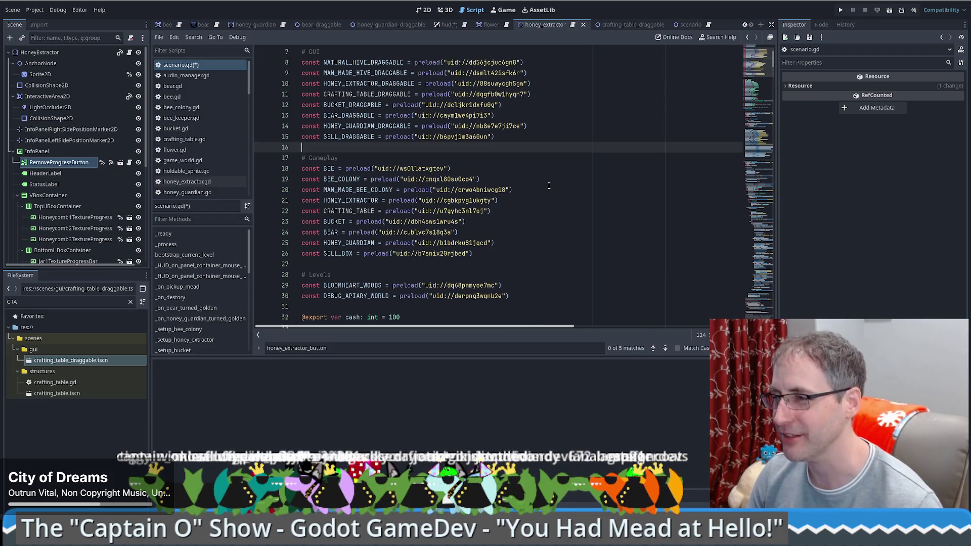
{"action": "key", "text": "F3"}
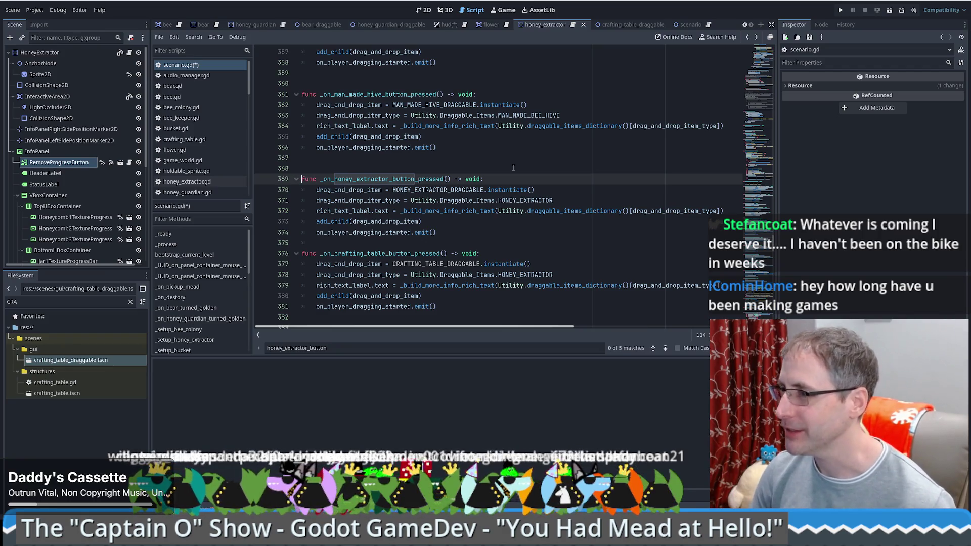
{"action": "left_click", "coordinate": [514, 168]}
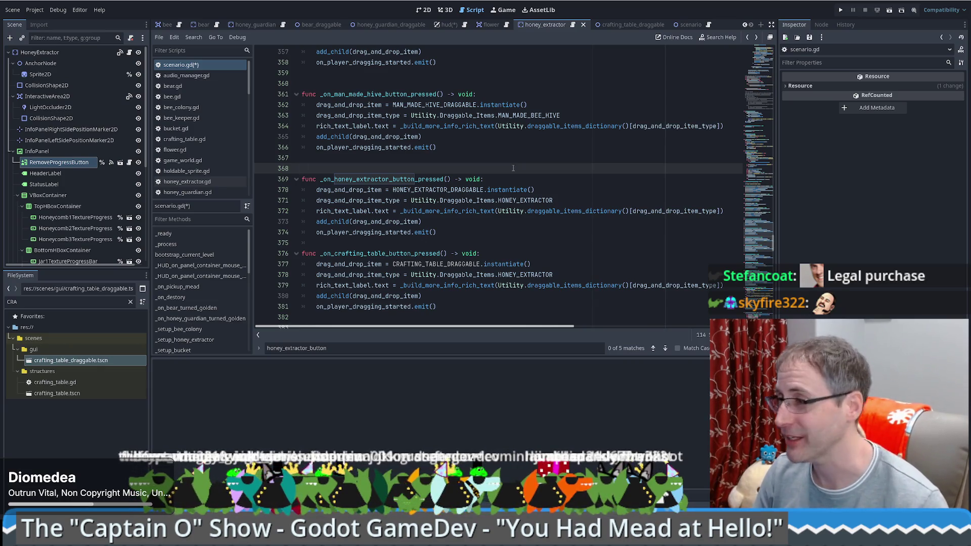
{"action": "left_click", "coordinate": [458, 235]}
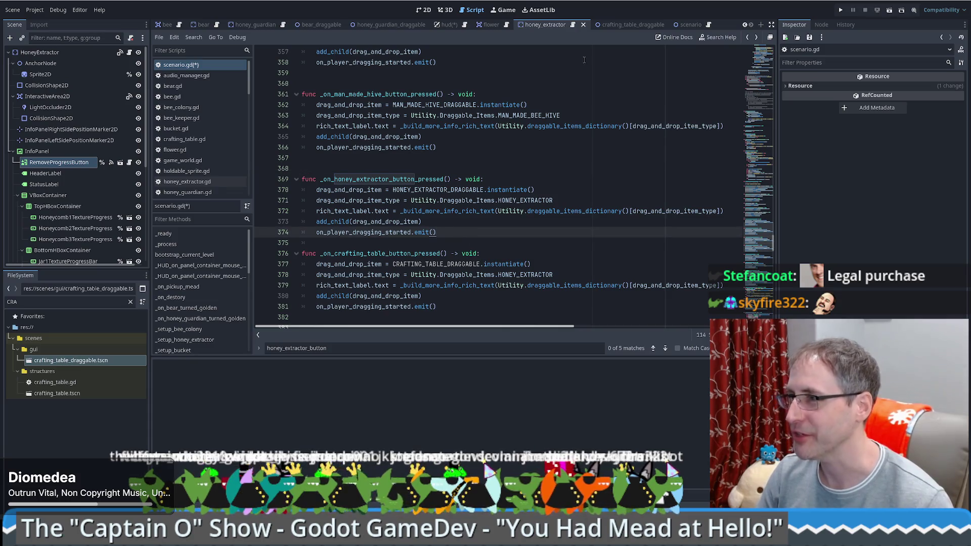
{"action": "left_click", "coordinate": [494, 148]}
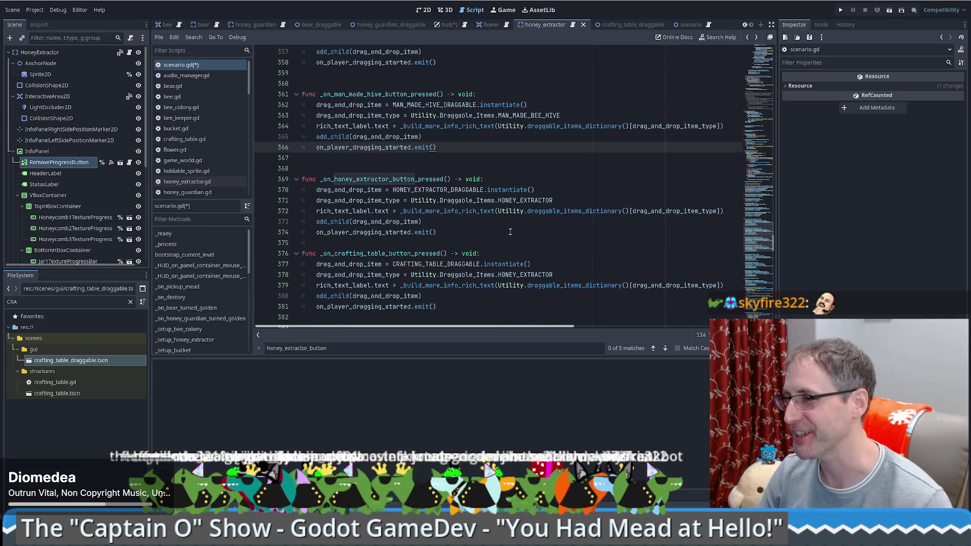
{"action": "left_click", "coordinate": [446, 223]}
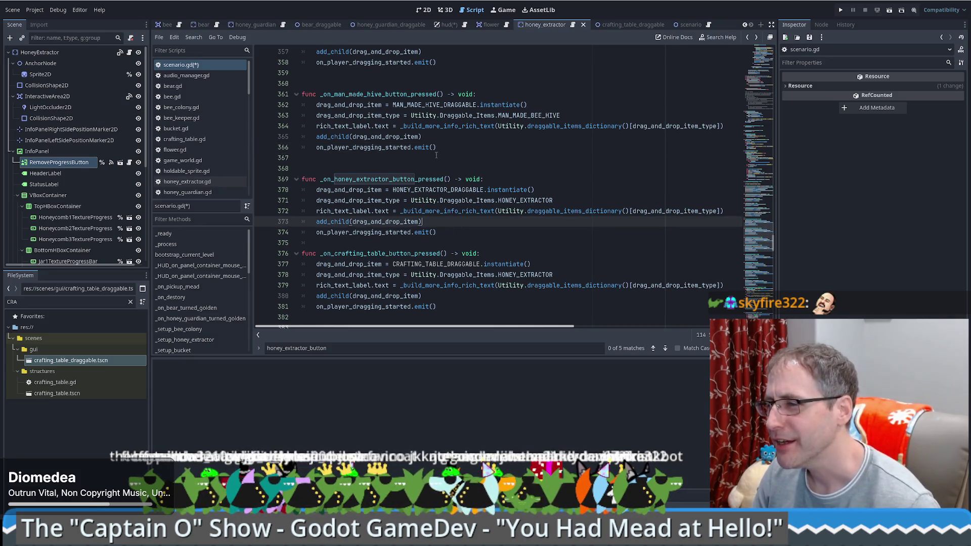
{"action": "left_click", "coordinate": [432, 191]}
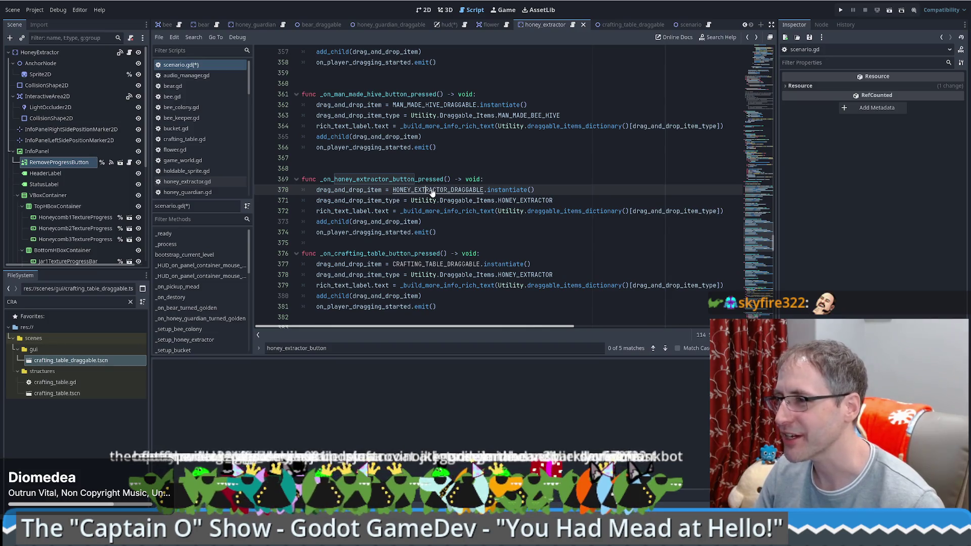
{"action": "double_click", "coordinate": [524, 202]}
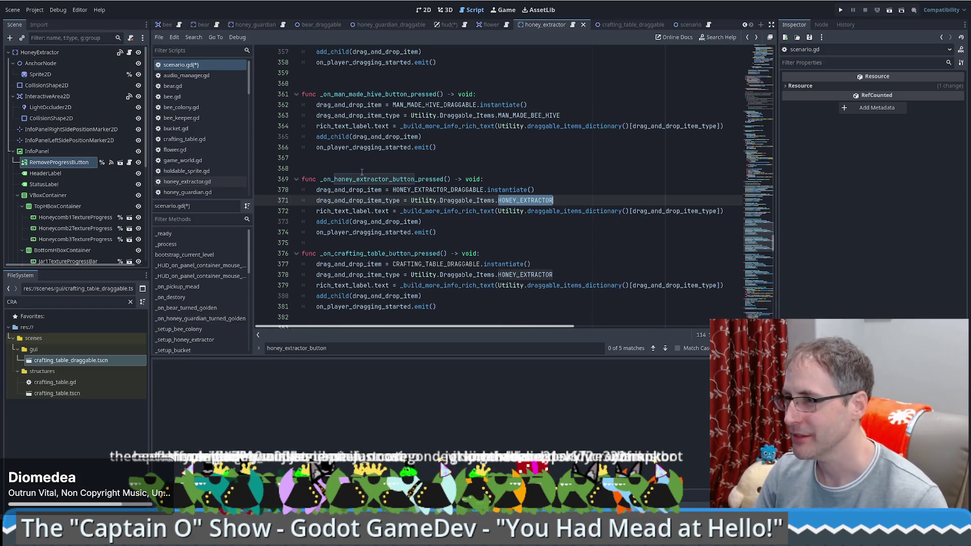
{"action": "scroll", "coordinate": [429, 244], "scroll_direction": "down", "scroll_amount": 2}
Step: Set the crafting table handler's item type on line 378 to CRAFTING_TABLE and review lines 377–380
{"action": "left_click", "coordinate": [429, 244]}
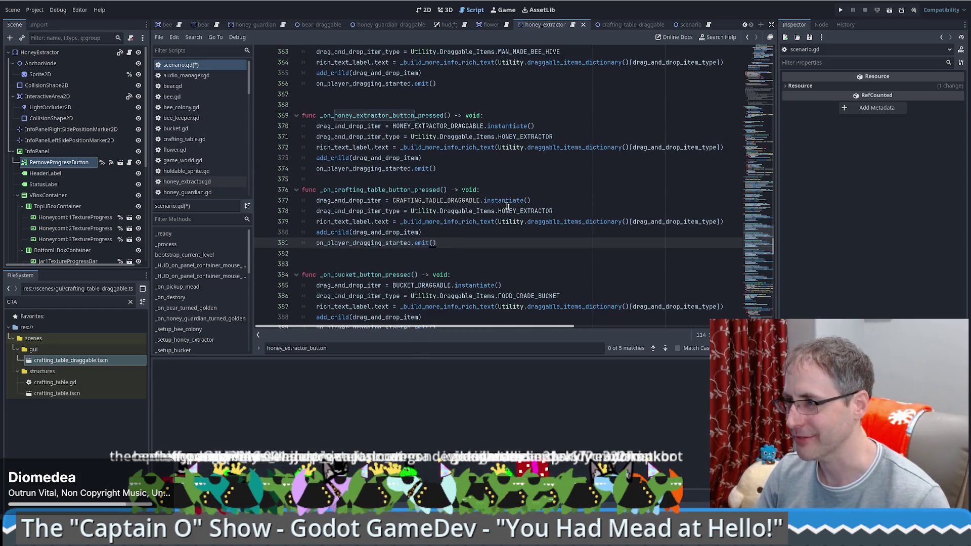
{"action": "left_click", "coordinate": [534, 211]}
{"action": "double_click", "coordinate": [527, 211]}
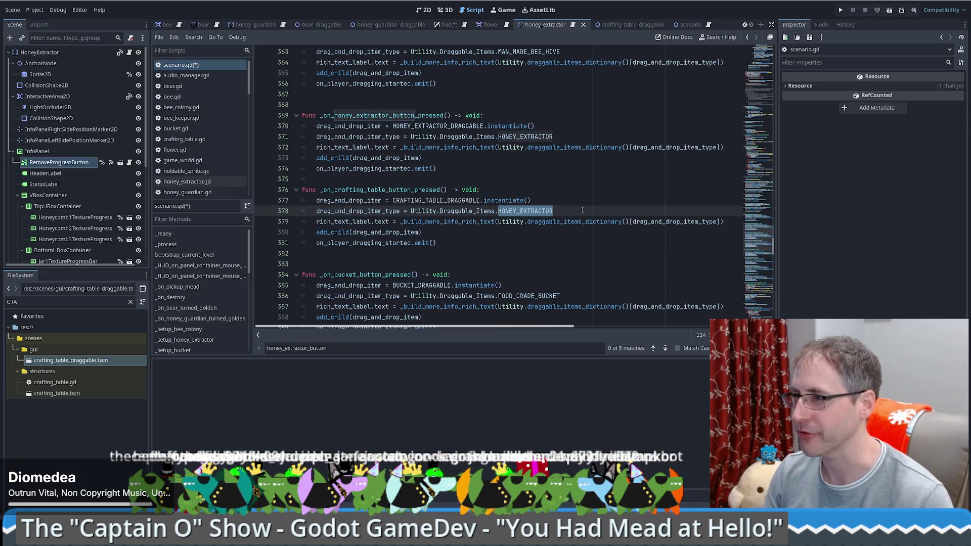
{"action": "type", "text": "CRAFTING_TABLE"}
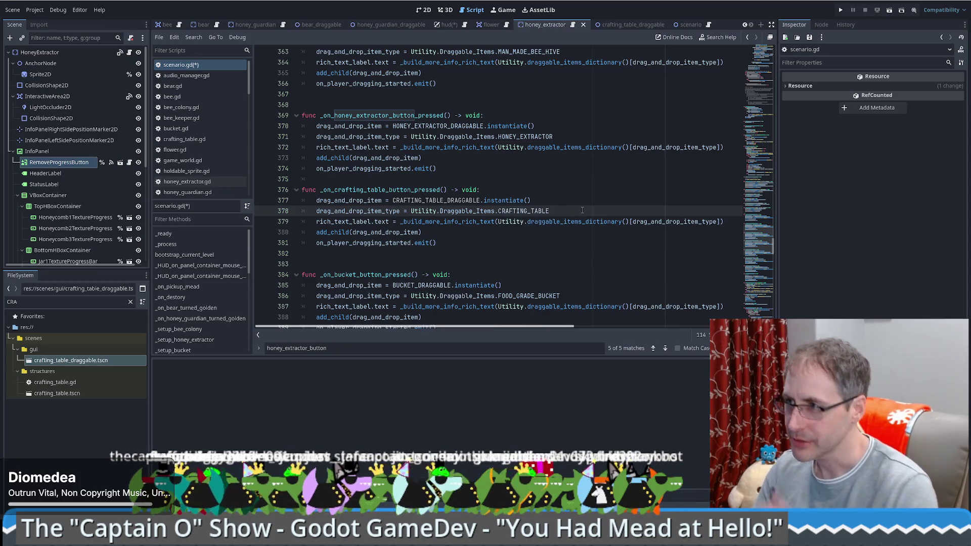
{"action": "double_click", "coordinate": [349, 200]}
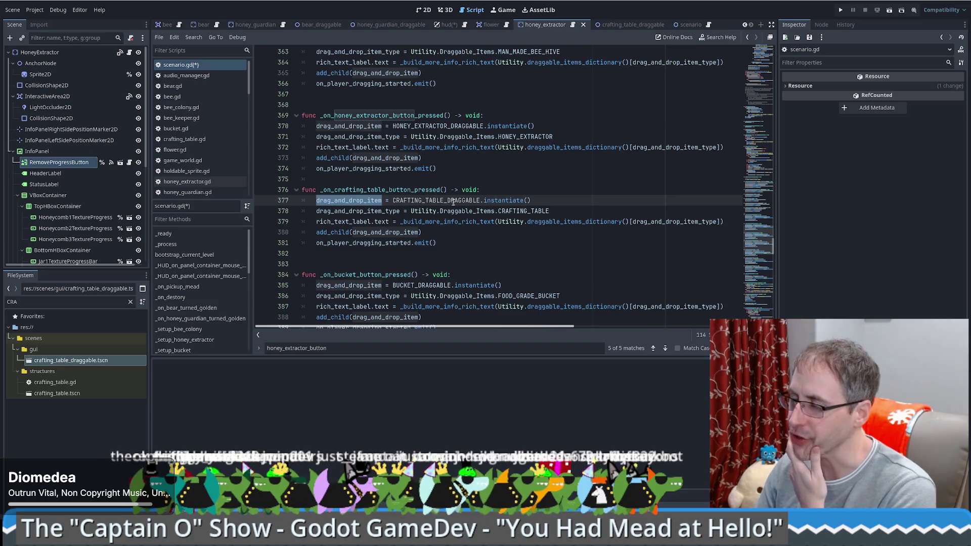
{"action": "mouse_move", "coordinate": [549, 211]}
{"action": "left_mouse_down"}
{"action": "mouse_move", "coordinate": [385, 200]}
{"action": "mouse_move", "coordinate": [333, 212]}
{"action": "left_mouse_up"}
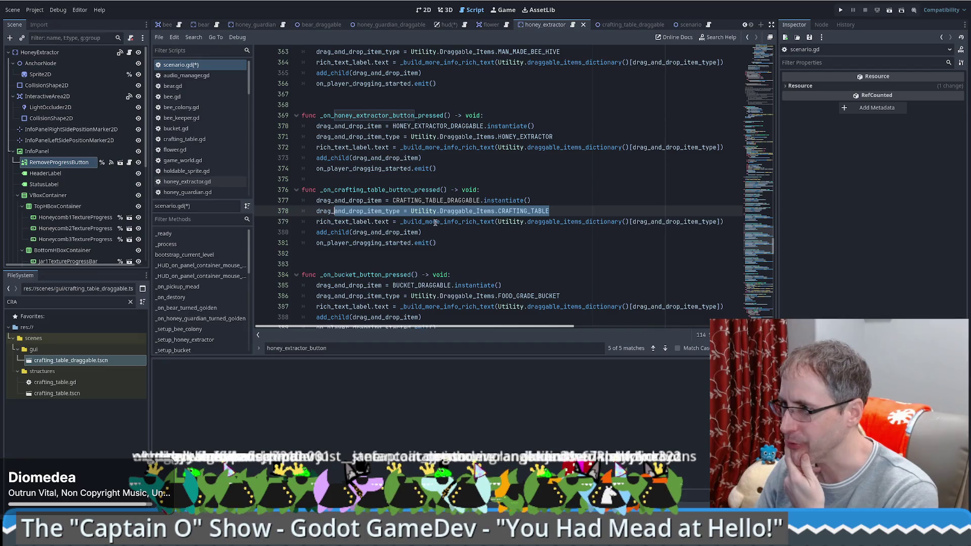
{"action": "left_click_drag", "start_coordinate": [418, 223], "coordinate": [609, 222]}
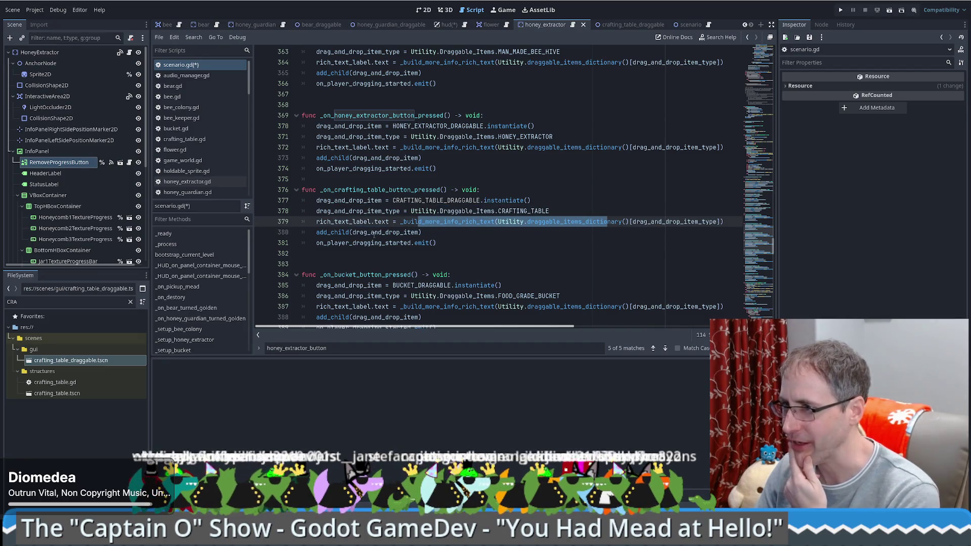
{"action": "left_click", "coordinate": [468, 234]}
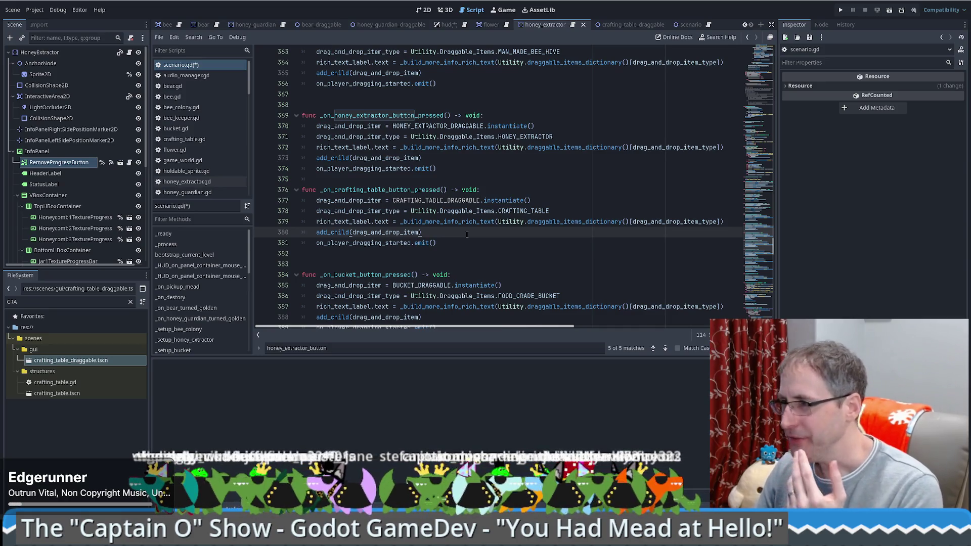
{"action": "double_click", "coordinate": [525, 136]}
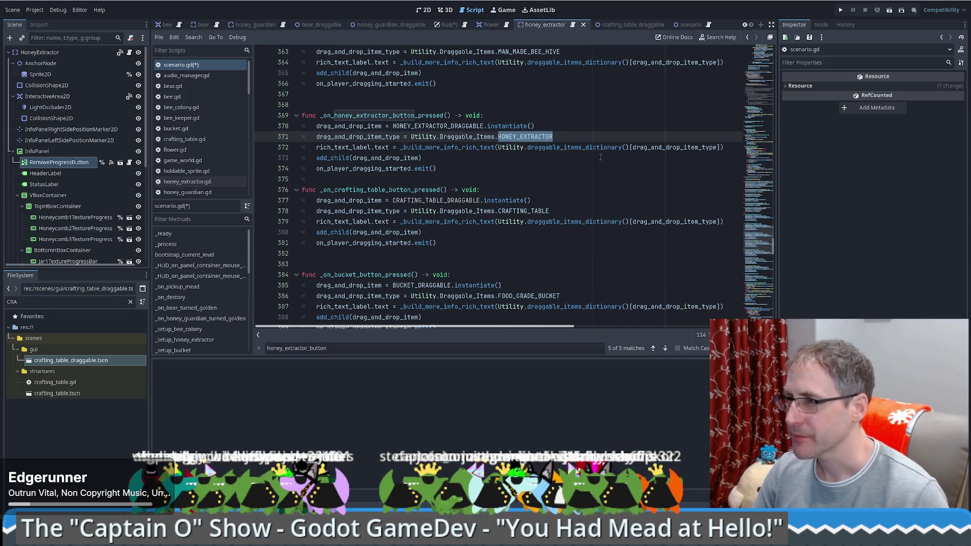
Step: Search HONEY_EXTRACTOR to the level-loading loop and paste a copy of the honey extractor setup branch
{"action": "key", "text": "ctrl+f"}
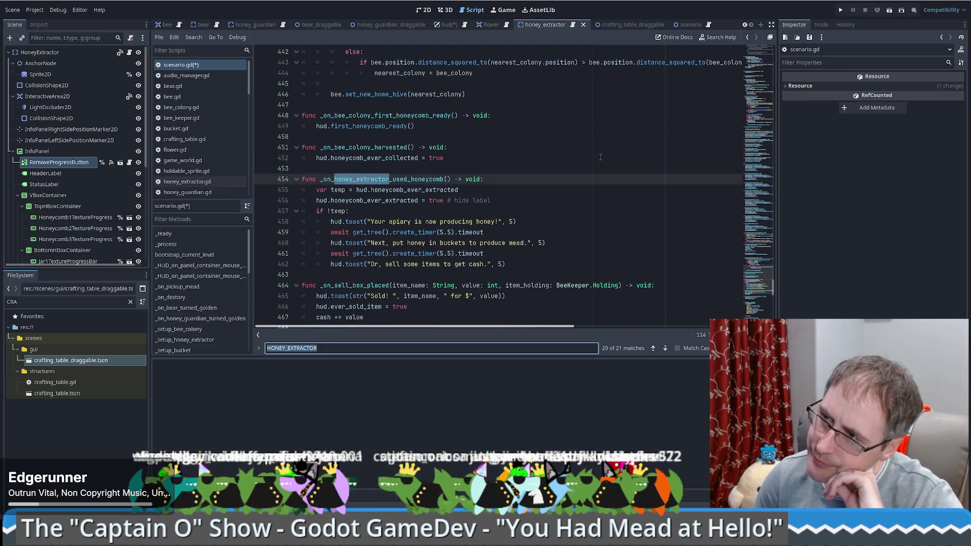
{"action": "key", "text": "Return"}
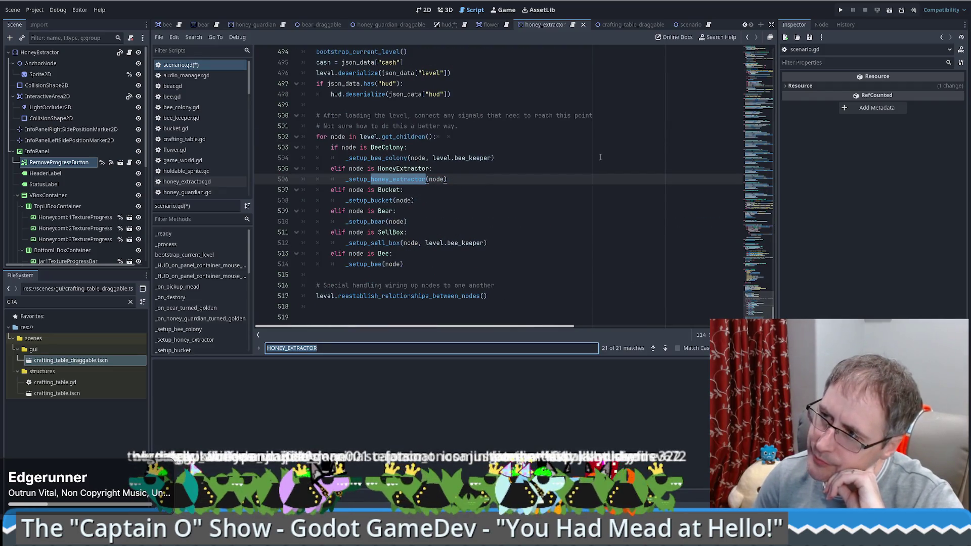
{"action": "scroll", "coordinate": [600, 157], "scroll_direction": "up", "scroll_amount": 4}
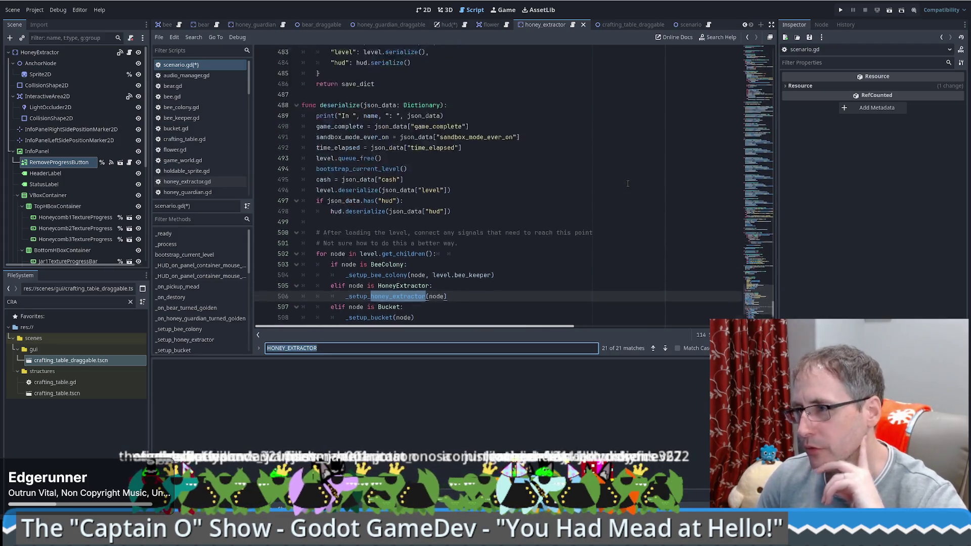
{"action": "scroll", "coordinate": [627, 183], "scroll_direction": "up", "scroll_amount": 2}
{"action": "scroll", "coordinate": [577, 183], "scroll_direction": "down", "scroll_amount": 3}
{"action": "scroll", "coordinate": [576, 183], "scroll_direction": "down", "scroll_amount": 3}
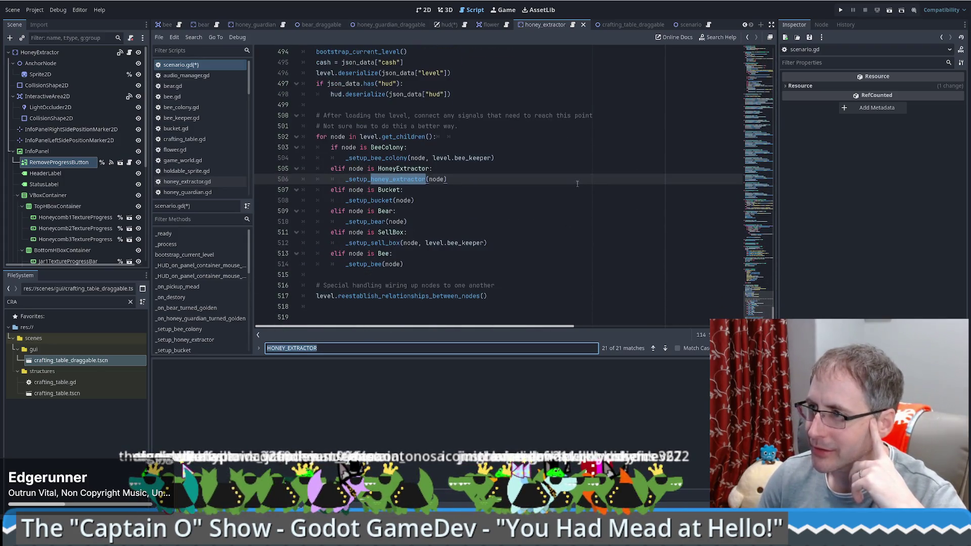
{"action": "left_click", "coordinate": [430, 213]}
{"action": "left_click_drag", "start_coordinate": [498, 158], "coordinate": [515, 180]}
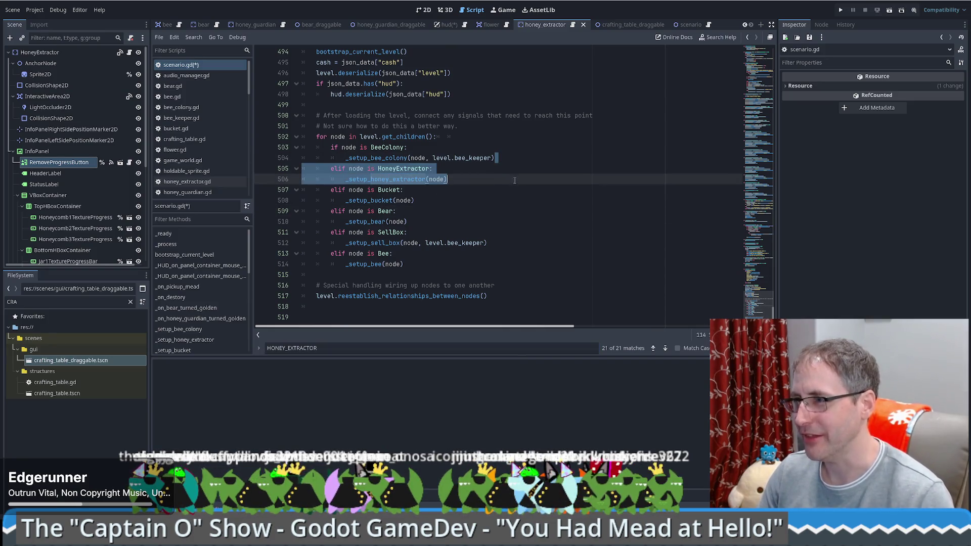
{"action": "key", "text": "ctrl+c"}
{"action": "left_click", "coordinate": [442, 260]}
{"action": "key", "text": "ctrl+v"}
Step: Rename the copied branch to CraftingTable calling _setup_crafting_table, then jump to _setup_honey_extractor
{"action": "double_click", "coordinate": [393, 275]}
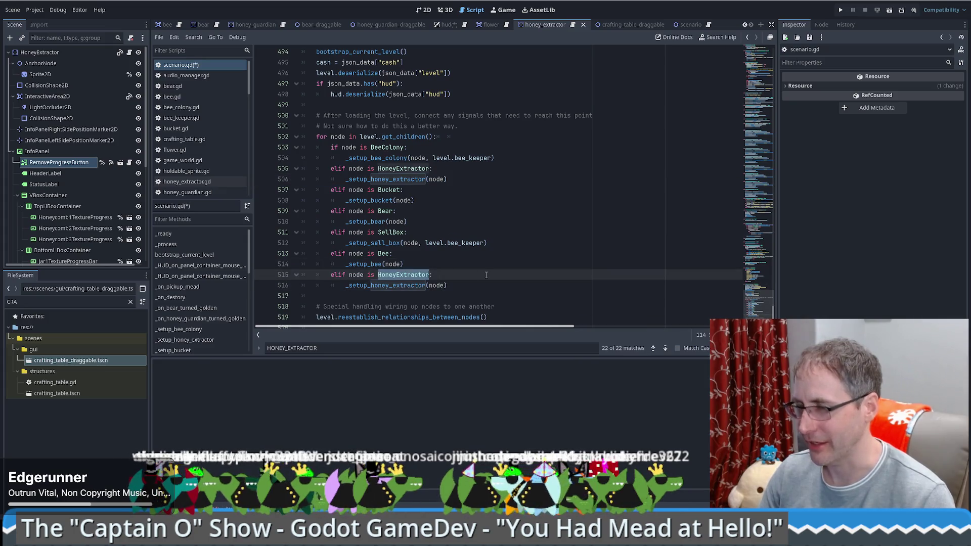
{"action": "type", "text": "CraftingTable"}
{"action": "left_click_drag", "start_coordinate": [371, 285], "coordinate": [427, 285]}
{"action": "type", "text": "crafting_tab"}
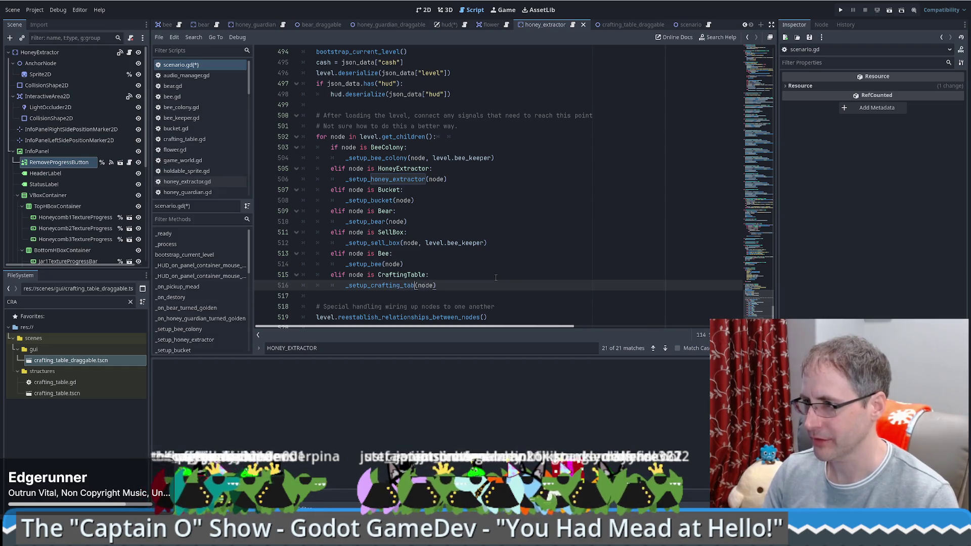
{"action": "type", "text": "le"}
{"action": "left_click", "coordinate": [496, 277]}
{"action": "left_click", "coordinate": [441, 284]}
{"action": "double_click", "coordinate": [403, 277]}
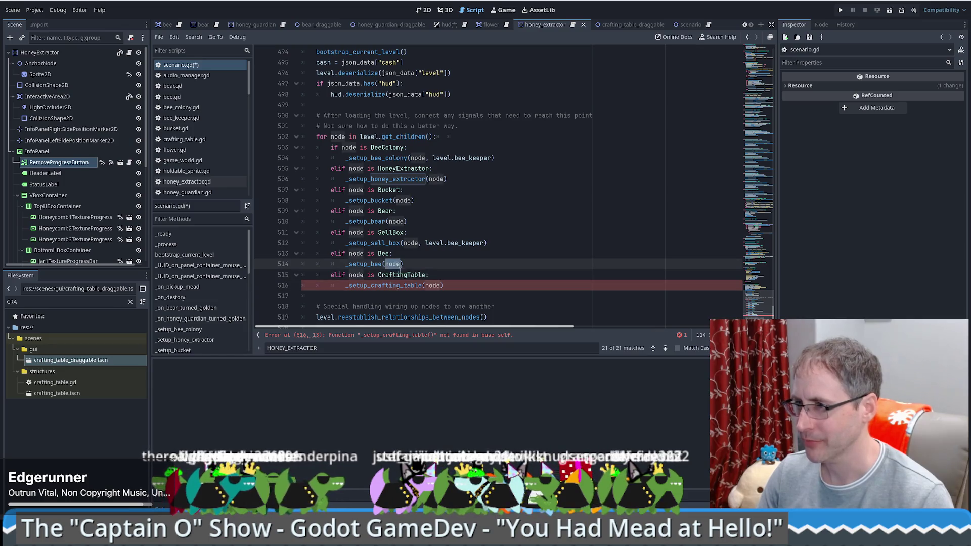
{"action": "left_click", "coordinate": [397, 181], "text": "ctrl"}
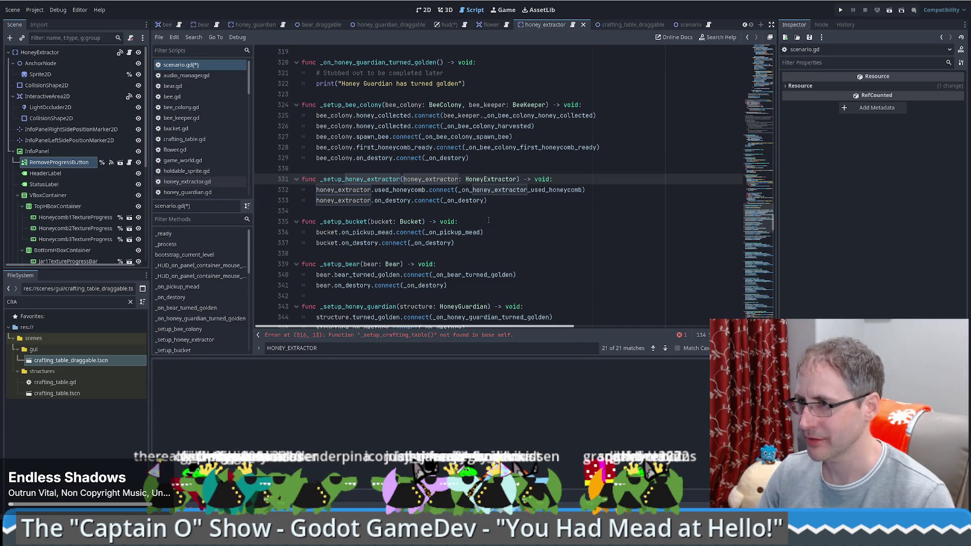
Step: Duplicate _setup_honey_extractor as _setup_crafting_table(crafting_table: CraftingTable)
{"action": "left_click_drag", "start_coordinate": [520, 201], "coordinate": [516, 168]}
{"action": "key", "text": "ctrl+shift+d"}
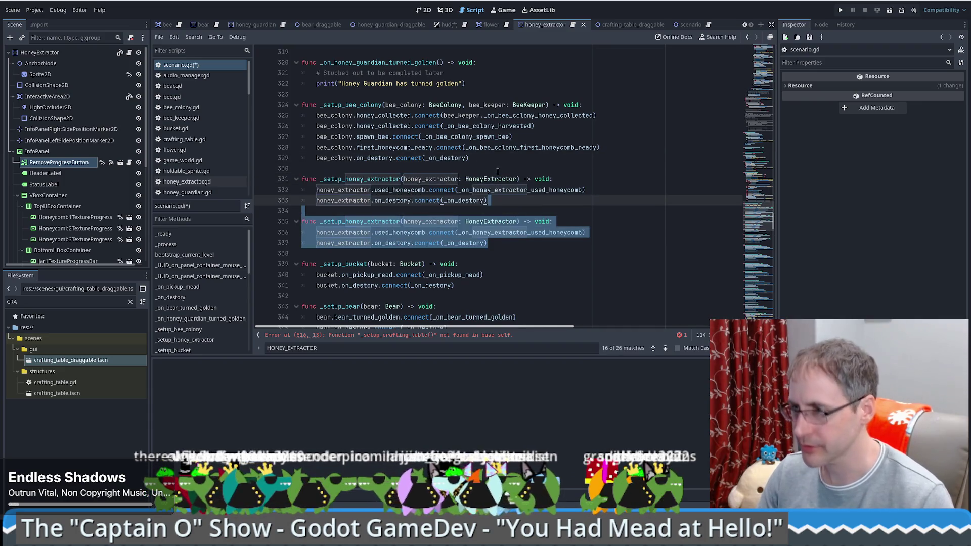
{"action": "left_click", "coordinate": [443, 222]}
{"action": "key", "text": "ctrl+shift+Right"}
{"action": "type", "text": "crafting_ta"}
{"action": "type", "text": "ble("}
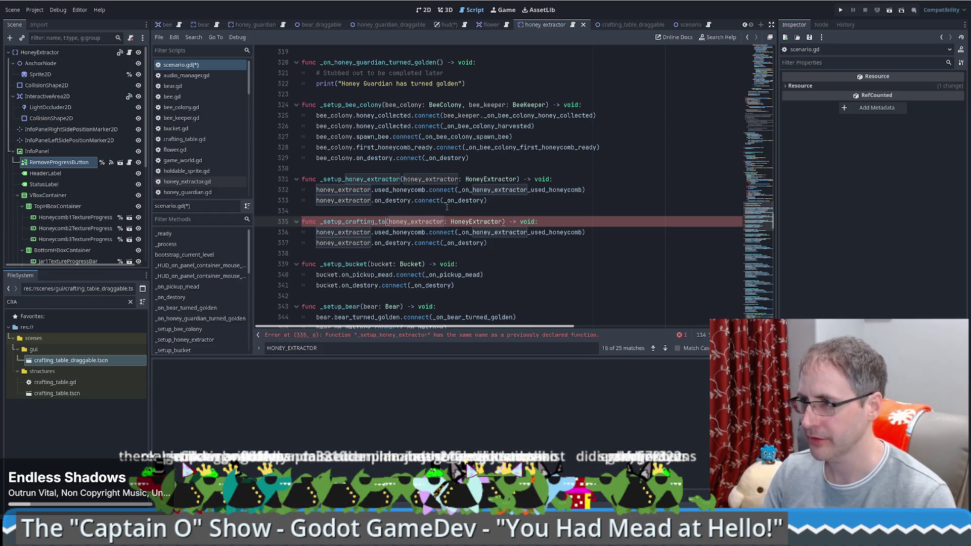
{"action": "double_click", "coordinate": [486, 221]}
{"action": "type", "text": "CraftingTable"}
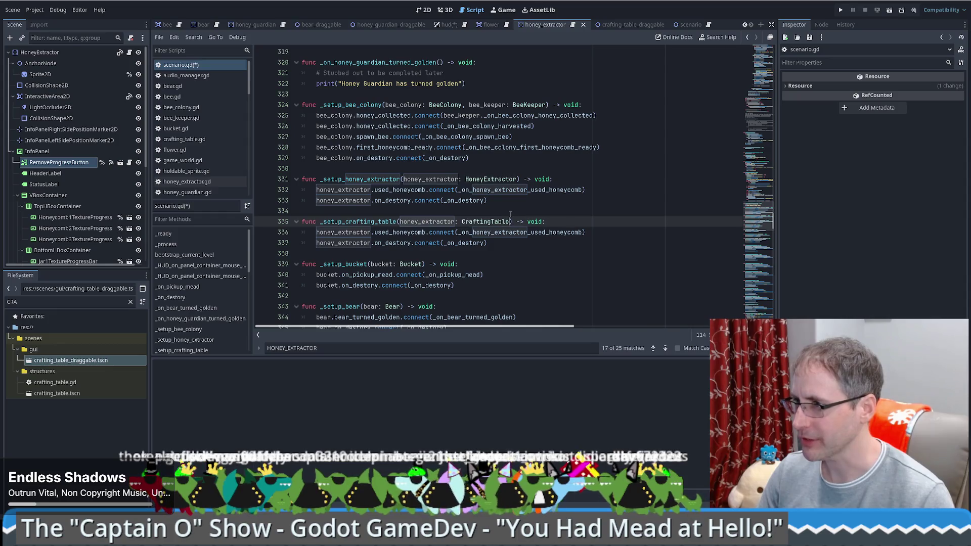
{"action": "left_click_drag", "start_coordinate": [400, 221], "coordinate": [456, 221]}
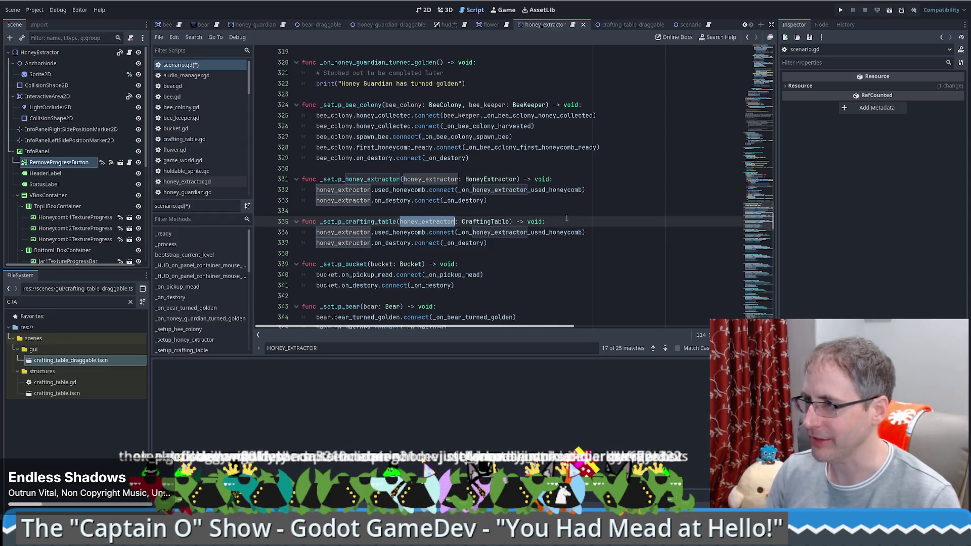
{"action": "type", "text": "crafting_t"}
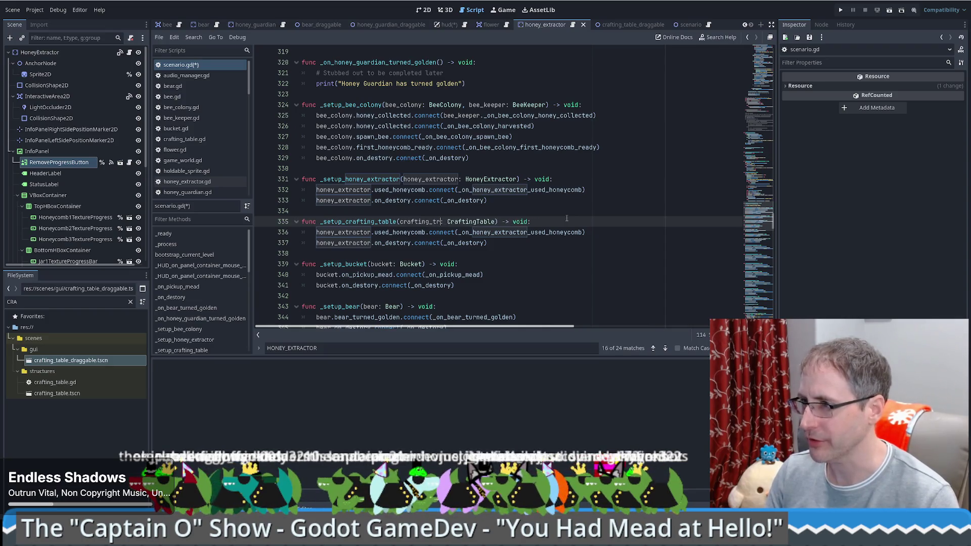
{"action": "type", "text": "able:"}
{"action": "left_click", "coordinate": [561, 218]}
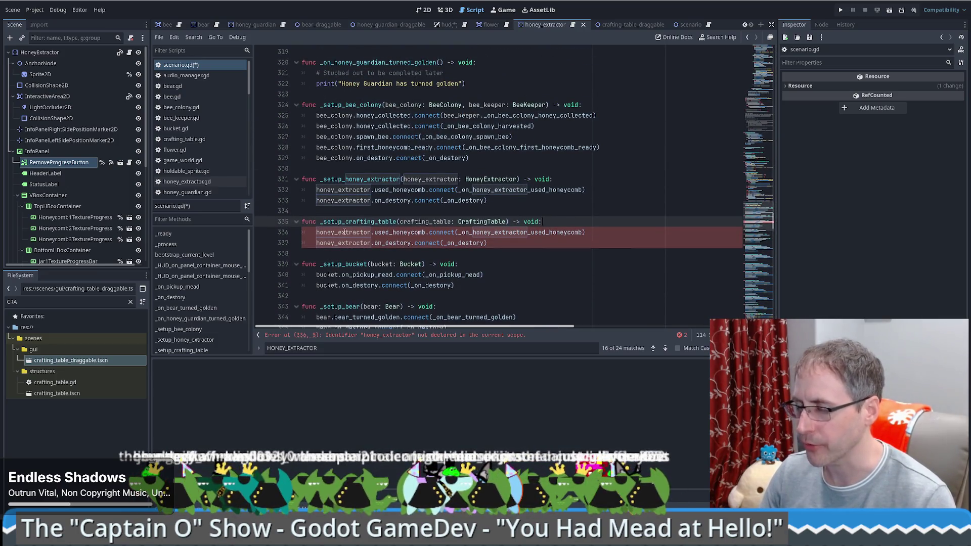
Step: Replace the honey_extractor references on lines 336–337 of the copy with crafting_table
{"action": "key", "text": "Down"}
{"action": "key", "text": "Home"}
{"action": "key", "text": "ctrl+shift+Right"}
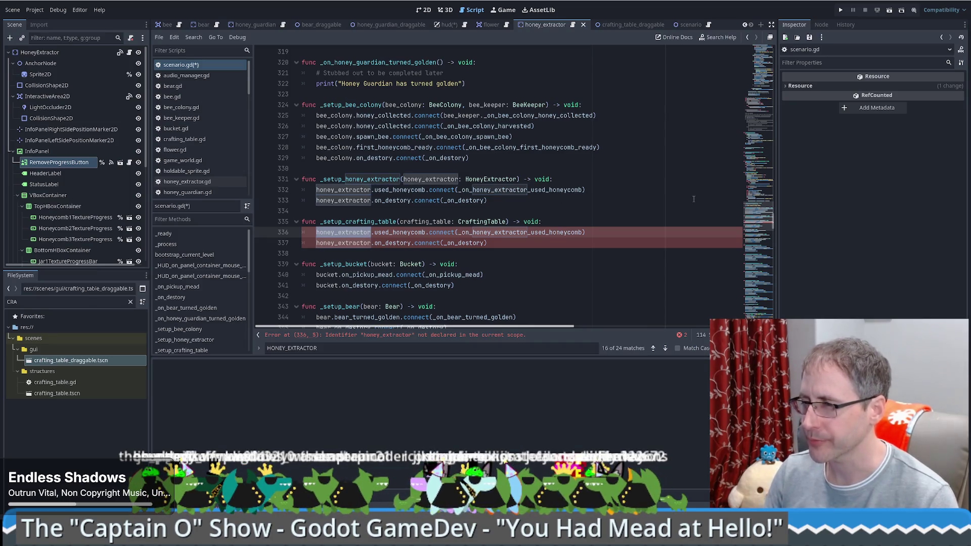
{"action": "type", "text": "crafting_table"}
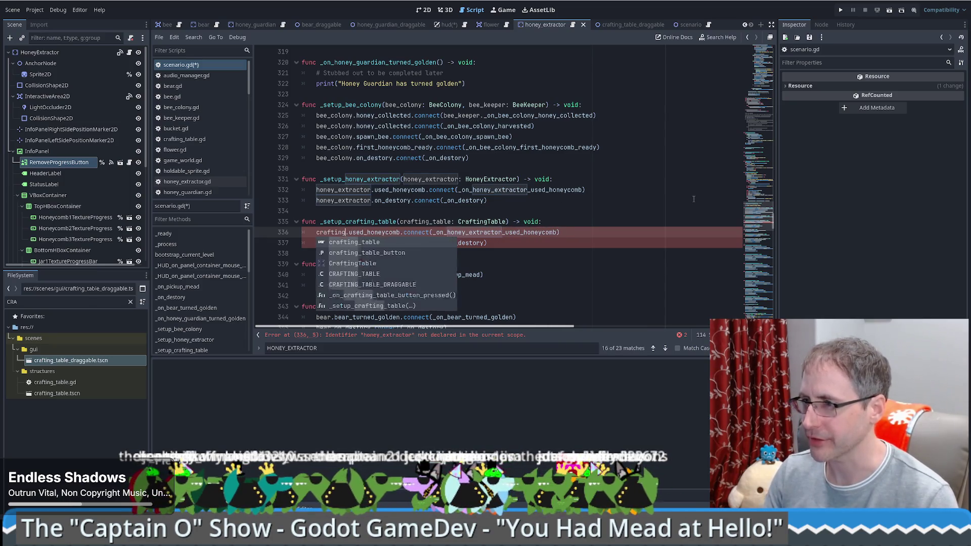
{"action": "double_click", "coordinate": [335, 231]}
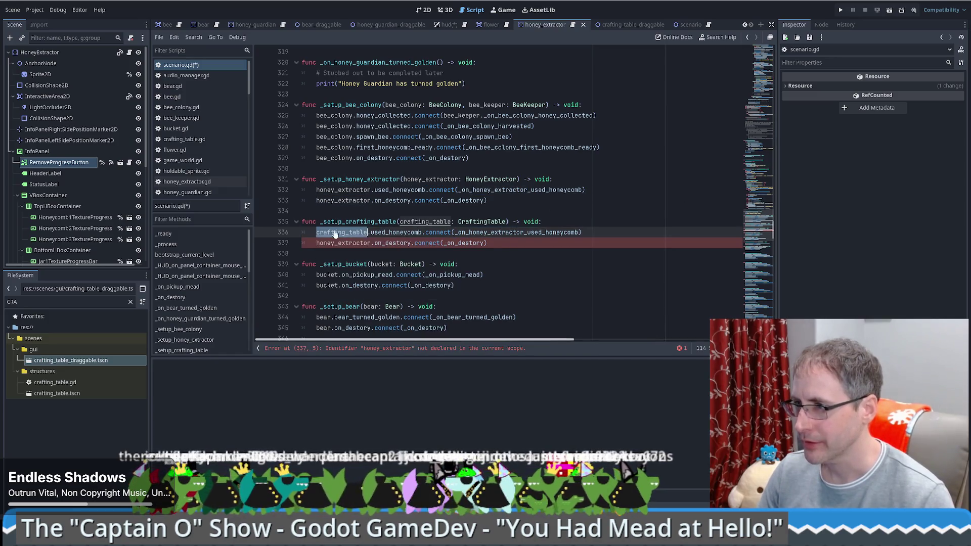
{"action": "double_click", "coordinate": [343, 242]}
{"action": "key", "text": "ctrl+v"}
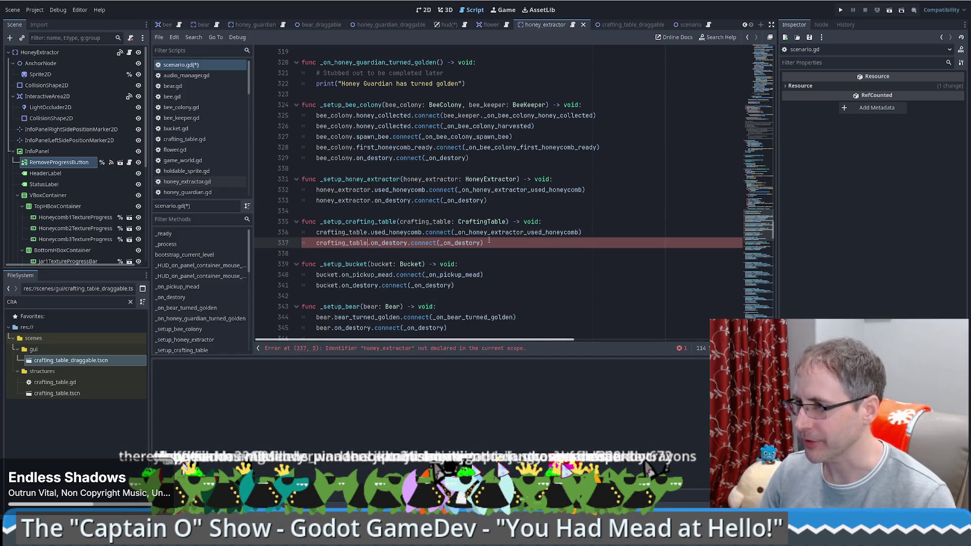
{"action": "double_click", "coordinate": [523, 233]}
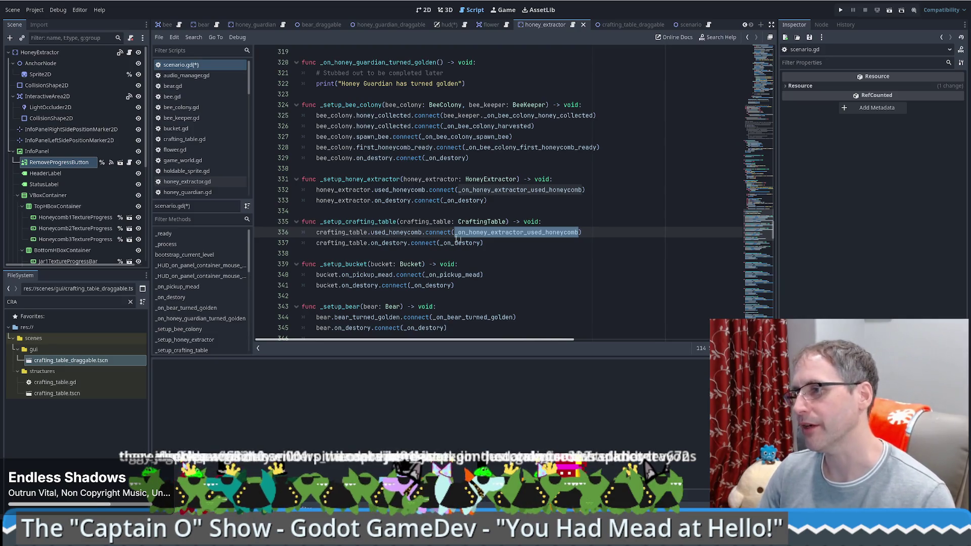
Step: Check the used_honeycomb signal, then comment out that connection line and rename it to used_wax
{"action": "left_click", "coordinate": [408, 233], "text": "ctrl"}
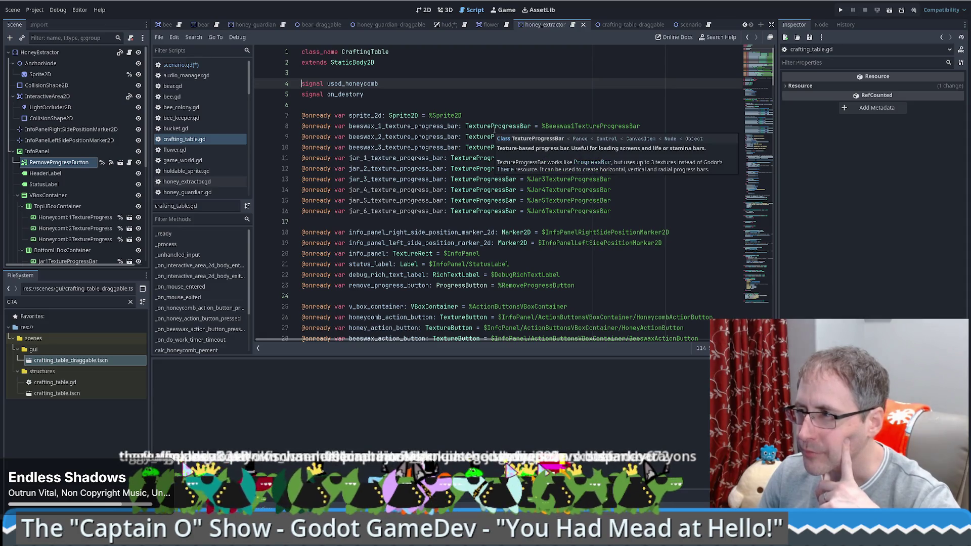
{"action": "key", "text": "alt+Left"}
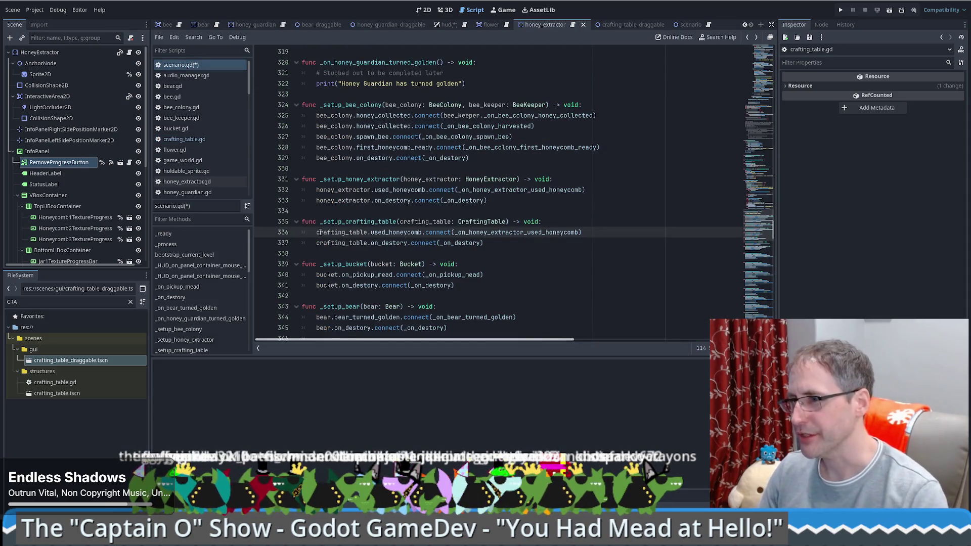
{"action": "type", "text": "//"}
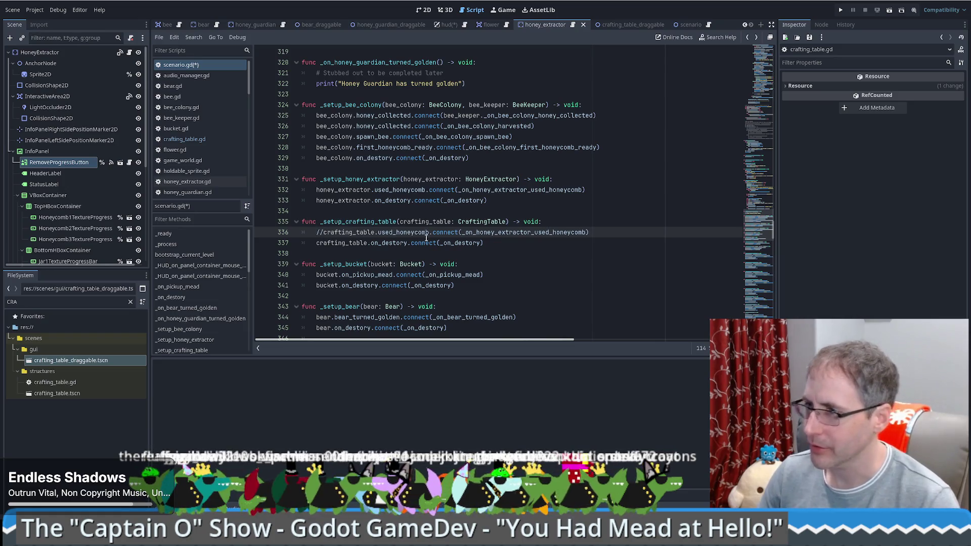
{"action": "key", "text": "BackSpace"}
{"action": "key", "text": "BackSpace"}
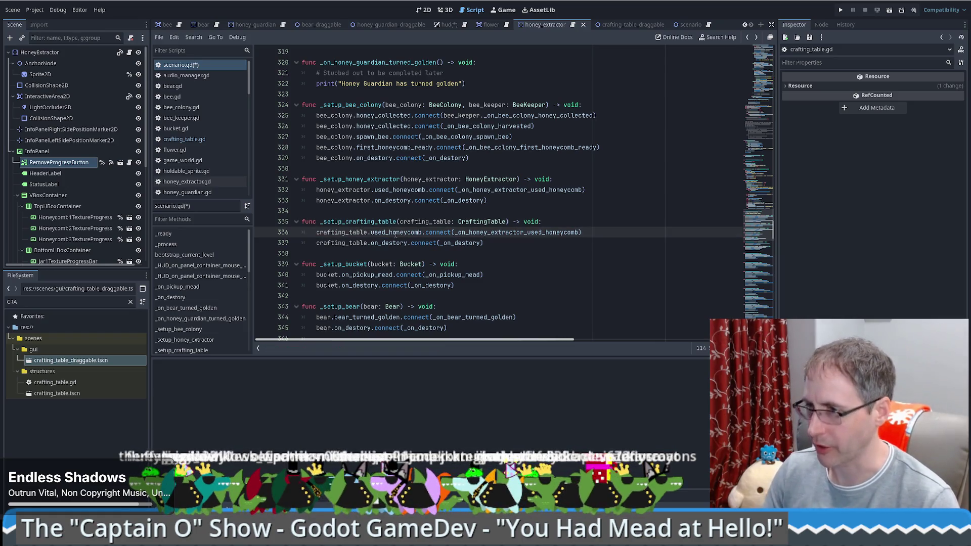
{"action": "type", "text": "#"}
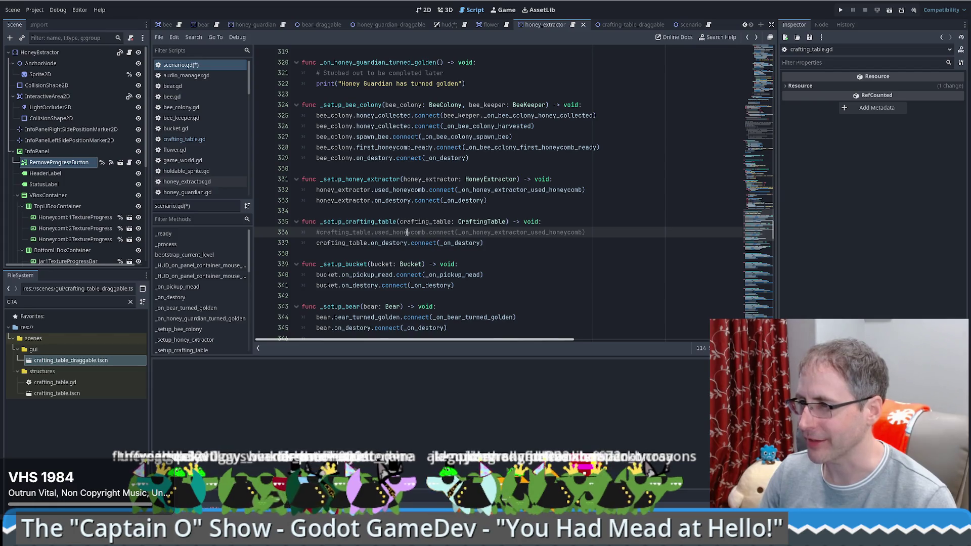
{"action": "left_click_drag", "start_coordinate": [408, 233], "coordinate": [426, 232]}
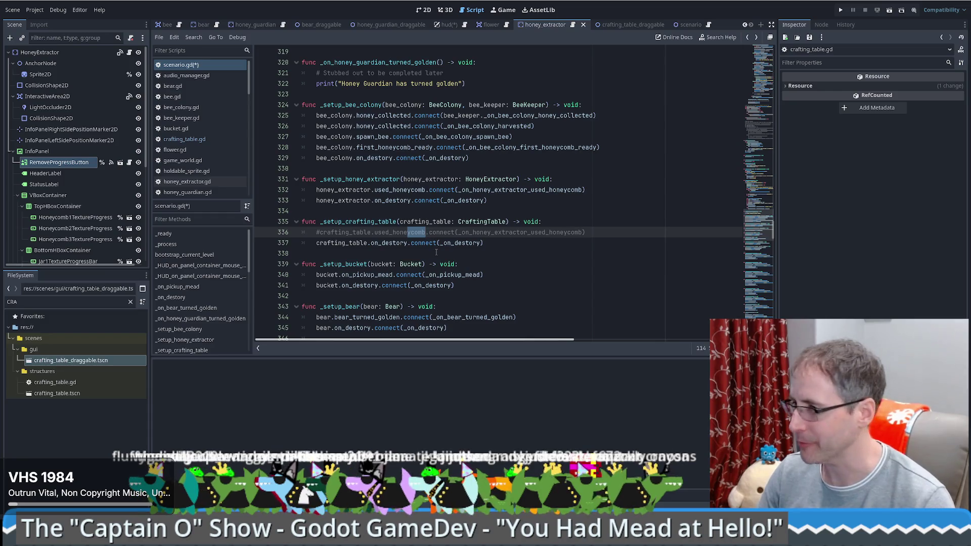
{"action": "key", "text": "BackSpace"}
{"action": "key", "text": "BackSpace"}
{"action": "key", "text": "BackSpace"}
{"action": "key", "text": "BackSpace"}
{"action": "key", "text": "BackSpace"}
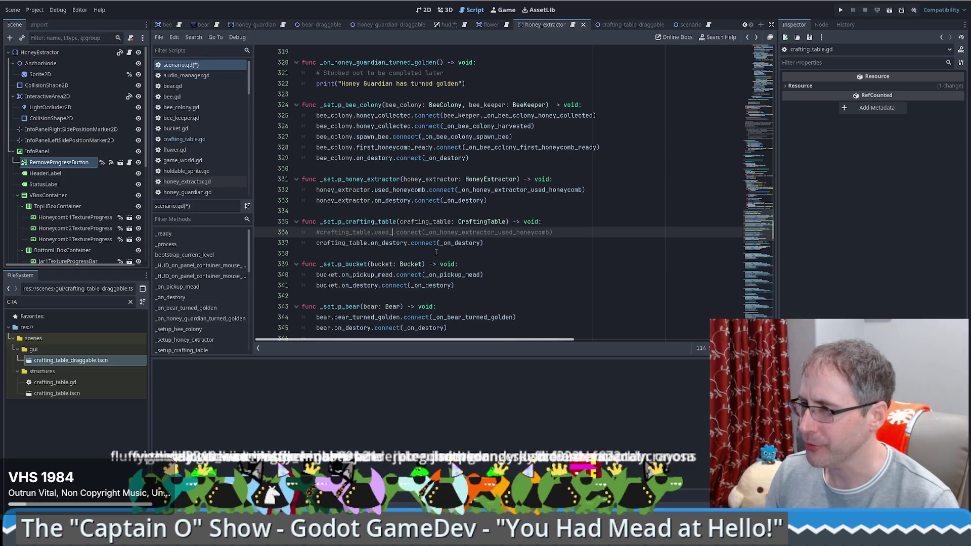
{"action": "type", "text": "wax"}
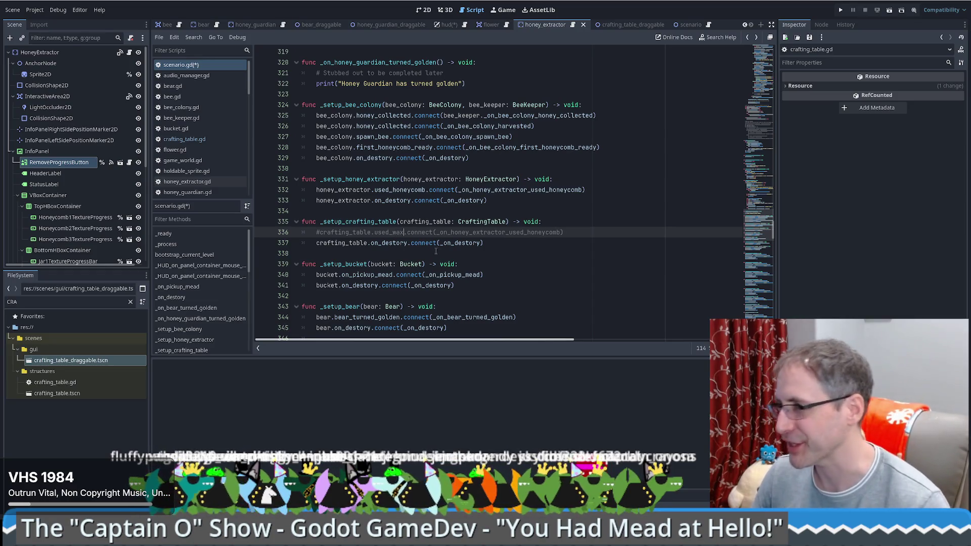
{"action": "left_click", "coordinate": [358, 242]}
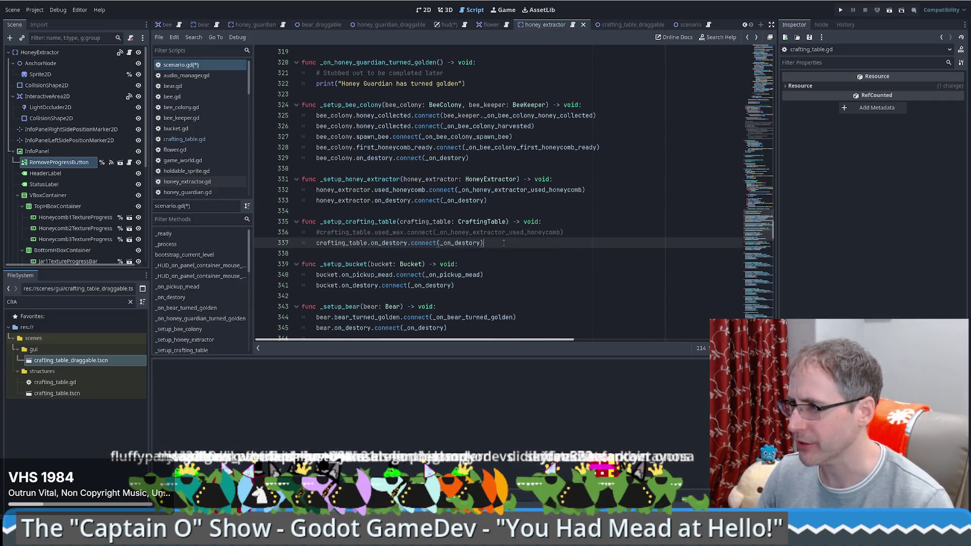
{"action": "double_click", "coordinate": [357, 222]}
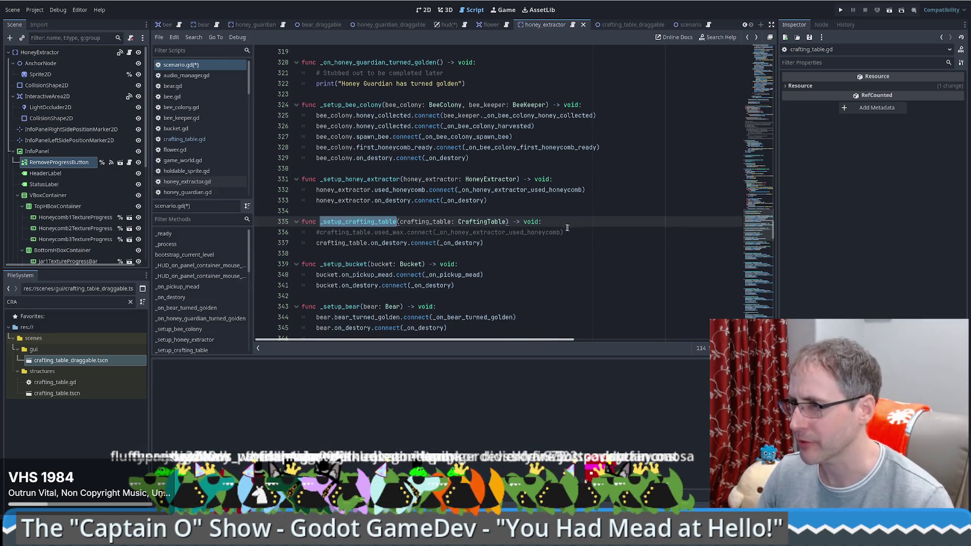
{"action": "scroll", "coordinate": [559, 222], "scroll_direction": "up", "scroll_amount": 2}
{"action": "scroll", "coordinate": [560, 228], "scroll_direction": "up", "scroll_amount": 2}
{"action": "scroll", "coordinate": [561, 235], "scroll_direction": "up", "scroll_amount": 2}
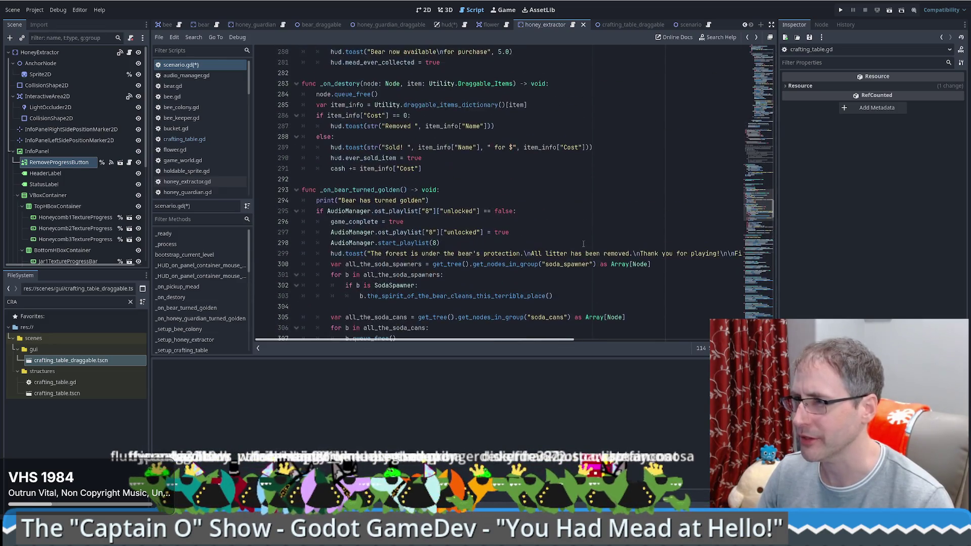
{"action": "scroll", "coordinate": [565, 247], "scroll_direction": "up", "scroll_amount": 1}
{"action": "scroll", "coordinate": [564, 246], "scroll_direction": "down", "scroll_amount": 5}
Step: Search for _setup_honey_extractor and step to the drag-and-drop case at line 184
{"action": "double_click", "coordinate": [361, 244]}
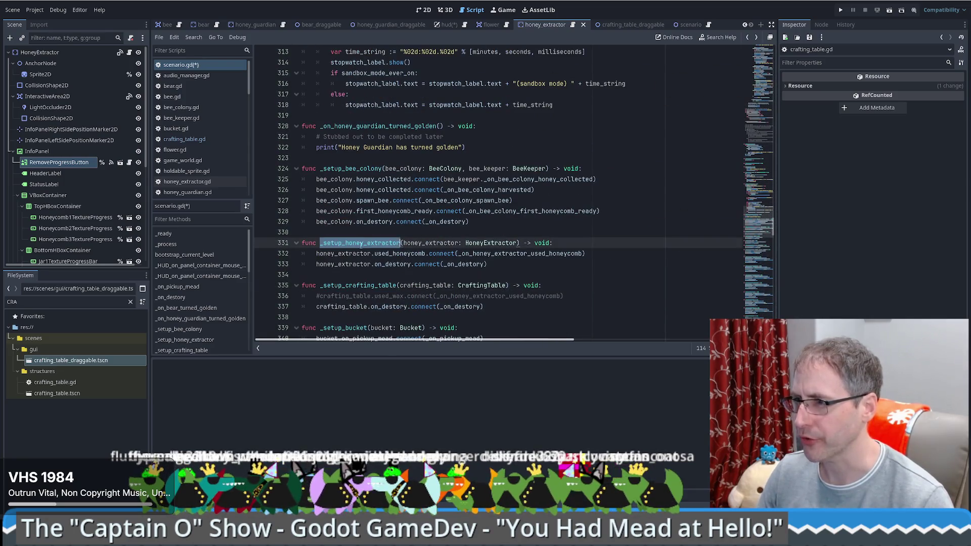
{"action": "key", "text": "ctrl+f"}
{"action": "key", "text": "Return"}
{"action": "left_click", "coordinate": [630, 128]}
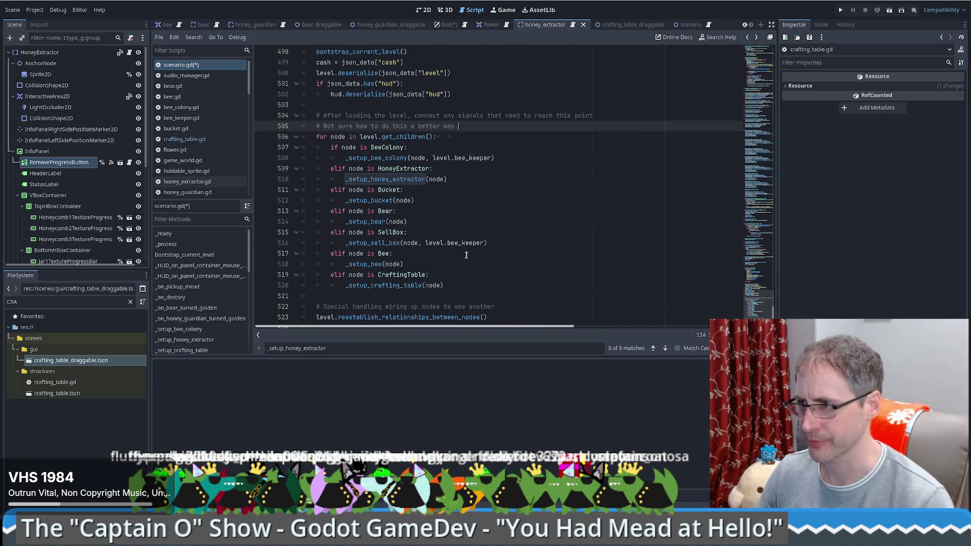
{"action": "left_click", "coordinate": [665, 348]}
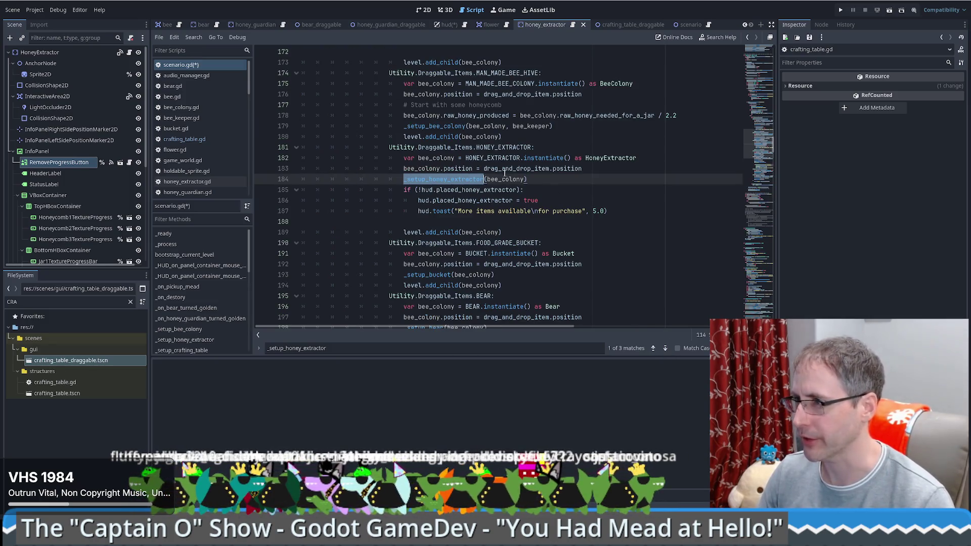
Step: Paste a copy of the HONEY_EXTRACTOR drop case and make it match CRAFTING_TABLE
{"action": "left_click_drag", "start_coordinate": [522, 137], "coordinate": [612, 231]}
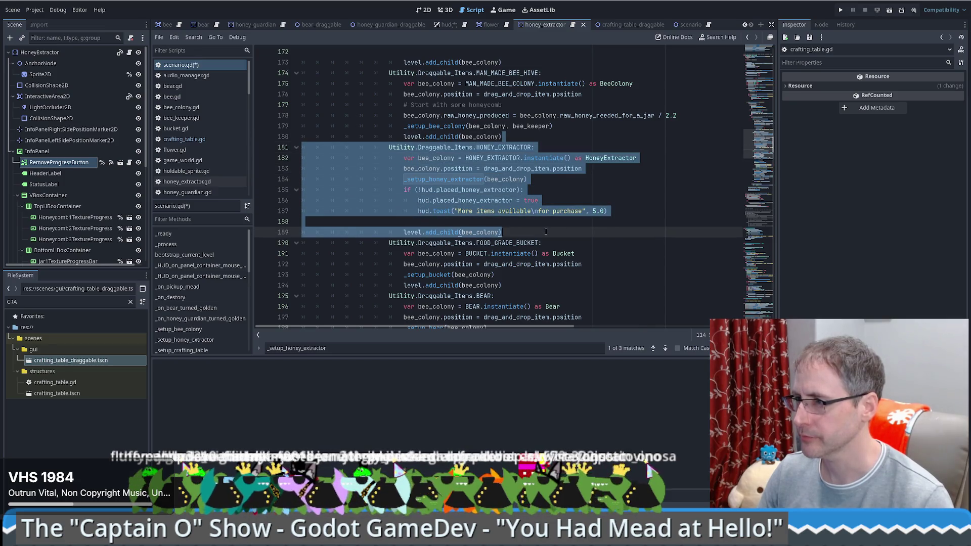
{"action": "key", "text": "ctrl+c"}
{"action": "left_click", "coordinate": [546, 231]}
{"action": "key", "text": "ctrl+v"}
{"action": "double_click", "coordinate": [514, 231]}
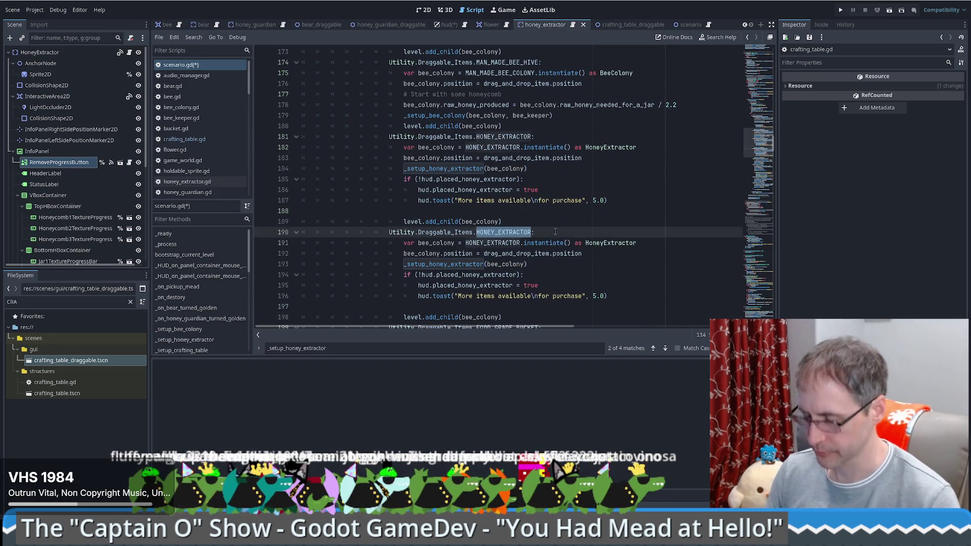
{"action": "type", "text": "CRAFT"}
{"action": "key", "text": "Return"}
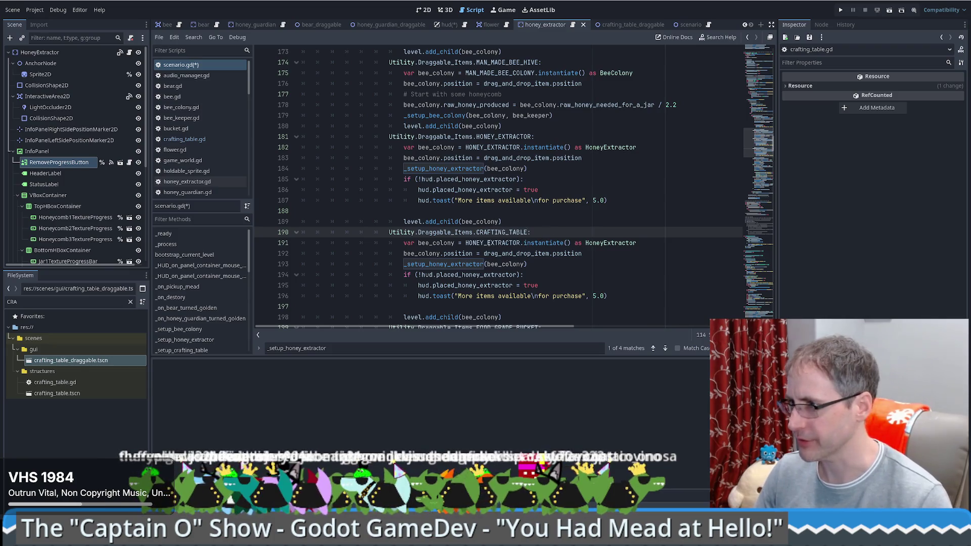
Step: Make line 191 instantiate CRAFTING_TABLE and start replacing its HoneyExtractor cast with CraftingTable
{"action": "double_click", "coordinate": [488, 243]}
{"action": "type", "text": "CRAFT"}
{"action": "key", "text": "Return"}
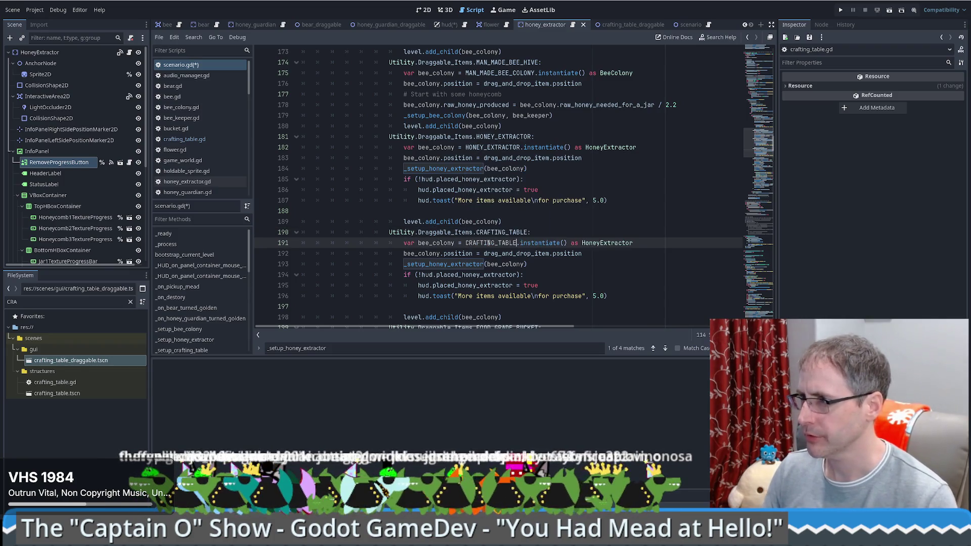
{"action": "double_click", "coordinate": [569, 253]}
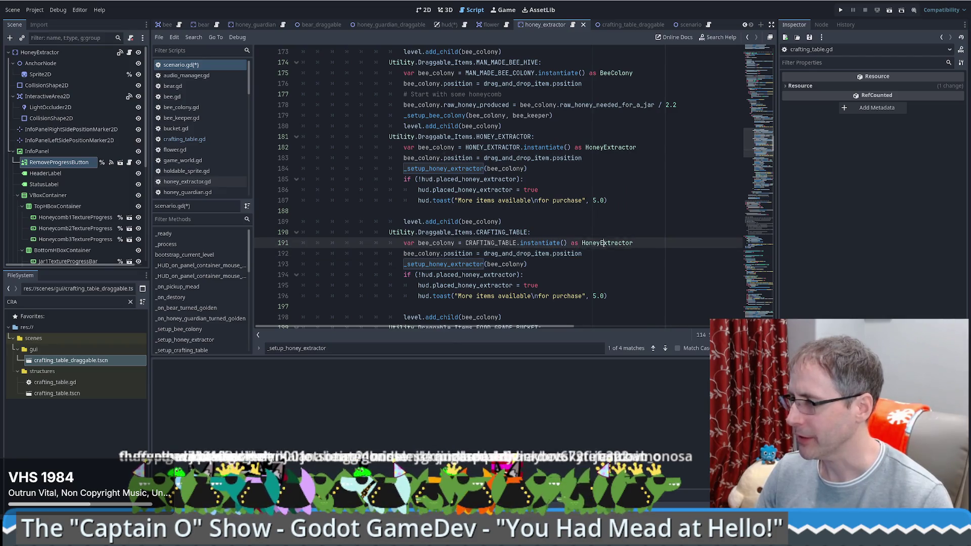
{"action": "double_click", "coordinate": [607, 243]}
{"action": "type", "text": "Cra"}
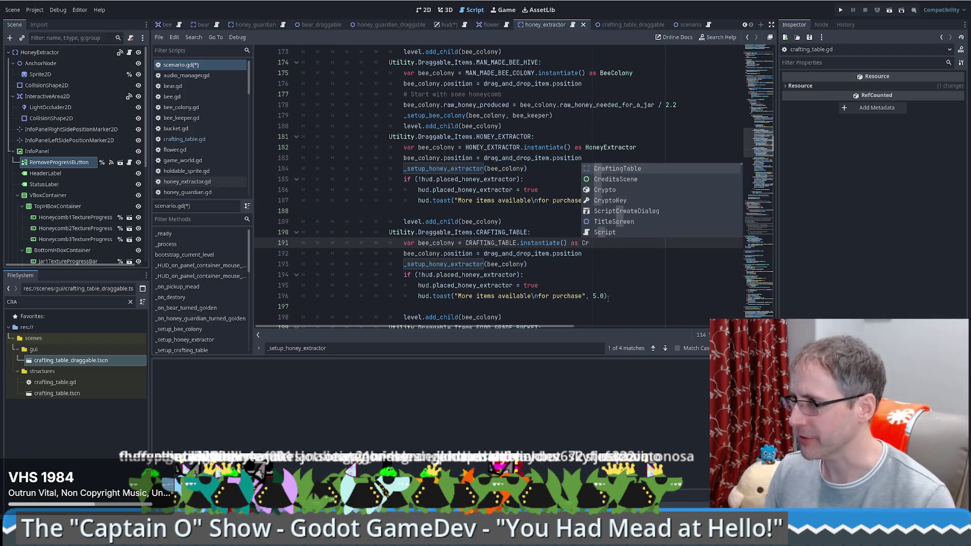
{"action": "key", "text": "Return"}
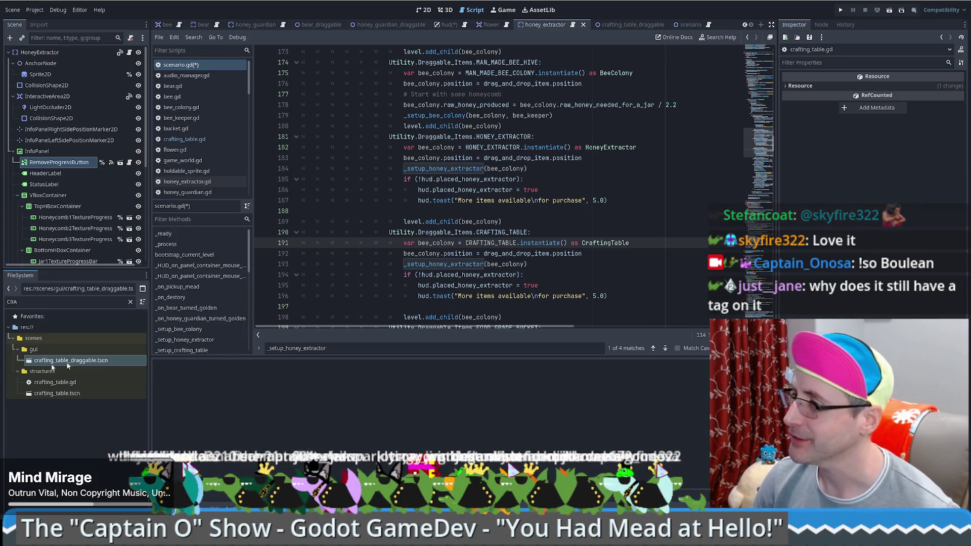
Step: Review the copied block, placing the caret on lines 194 and 192
{"action": "left_click", "coordinate": [590, 276]}
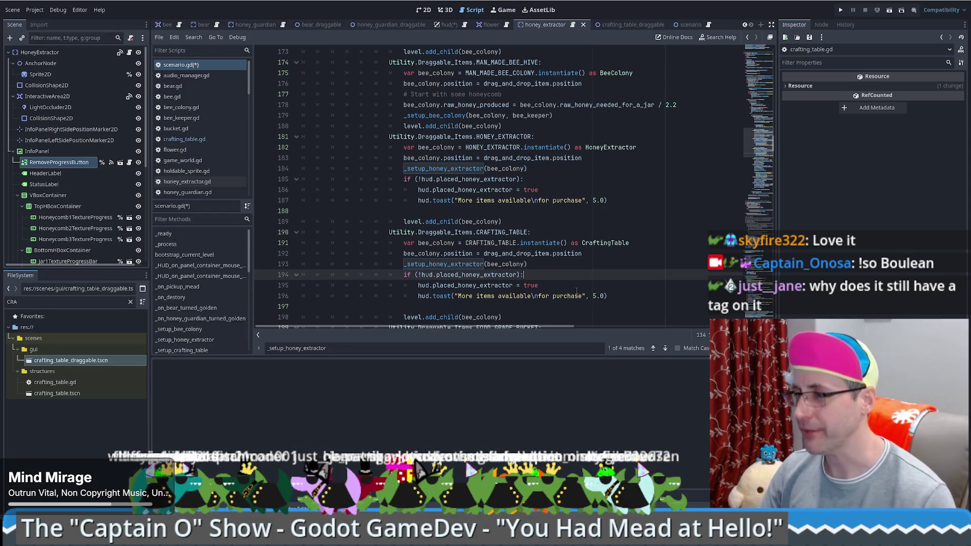
{"action": "left_click", "coordinate": [611, 261]}
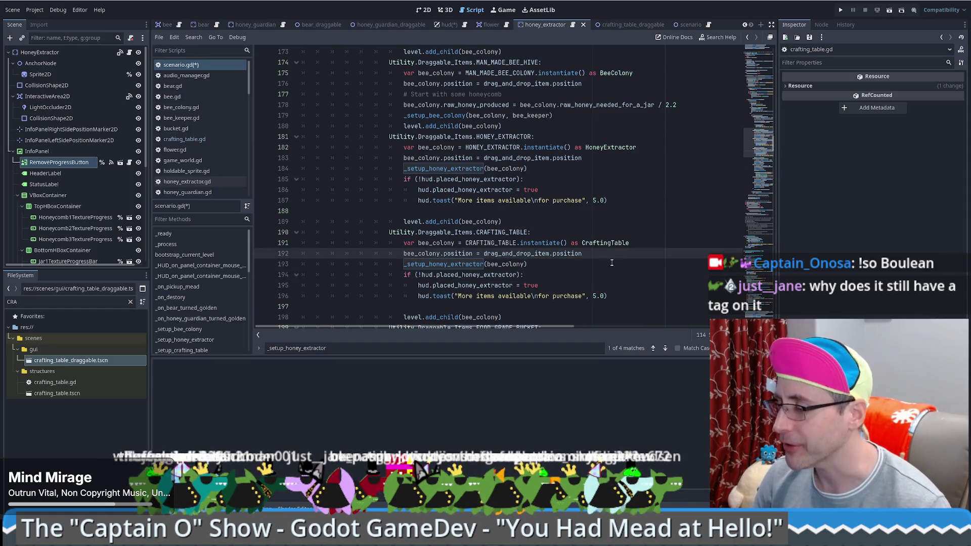
{"action": "scroll", "coordinate": [603, 273], "scroll_direction": "down", "scroll_amount": 2}
{"action": "scroll", "coordinate": [604, 273], "scroll_direction": "up", "scroll_amount": 1}
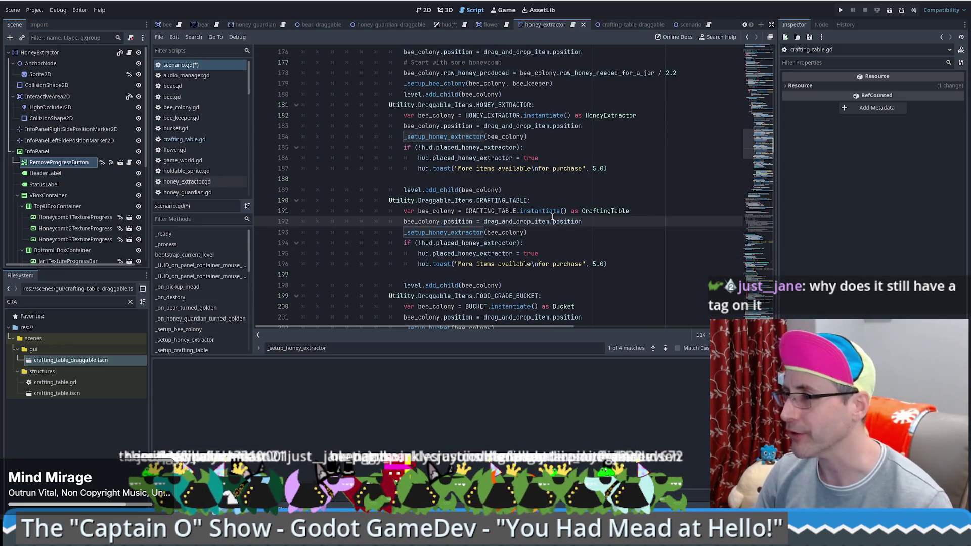
{"action": "scroll", "coordinate": [630, 200], "scroll_direction": "down", "scroll_amount": 2}
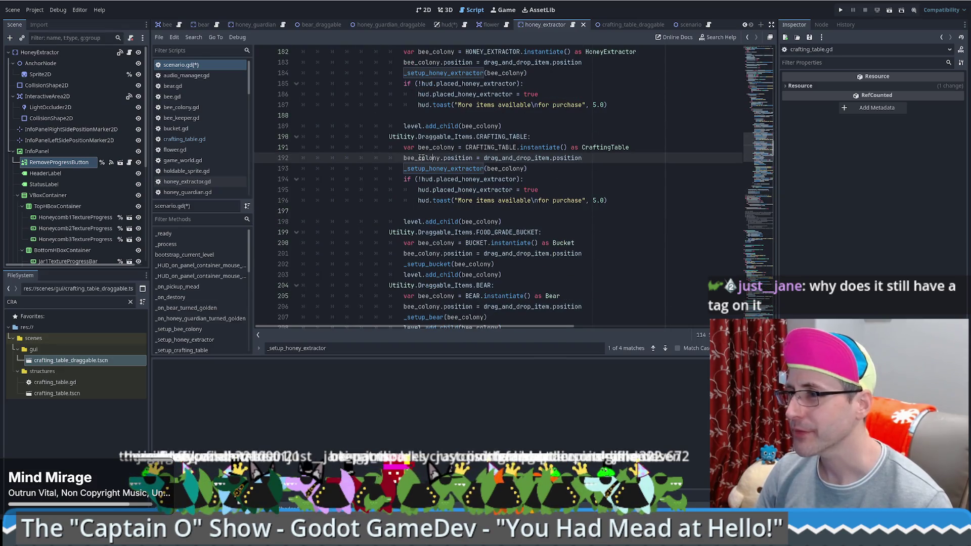
{"action": "key", "text": "Down"}
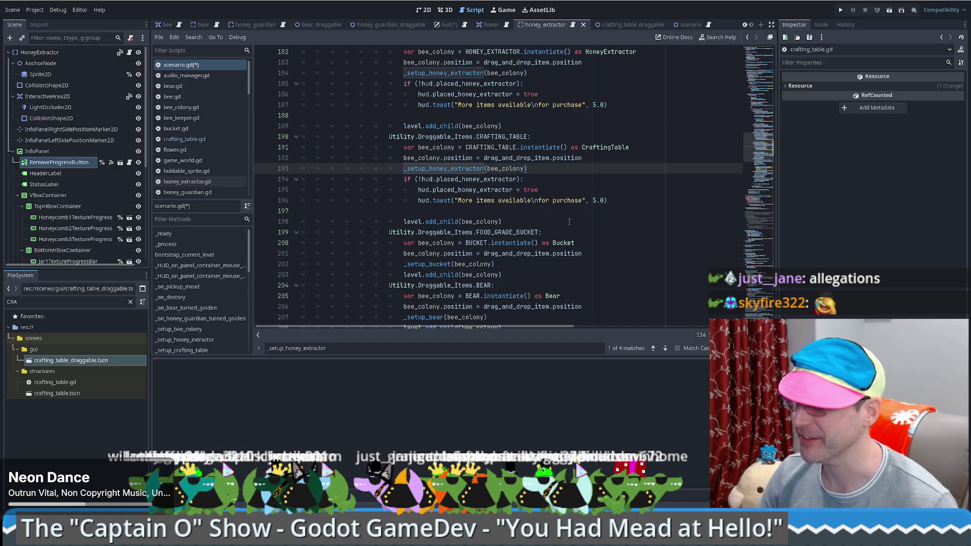
Step: Change the setup call on line 193 to _setup_crafting_table via autocomplete
{"action": "left_click", "coordinate": [572, 189]}
{"action": "scroll", "coordinate": [646, 151], "scroll_direction": "down", "scroll_amount": 1}
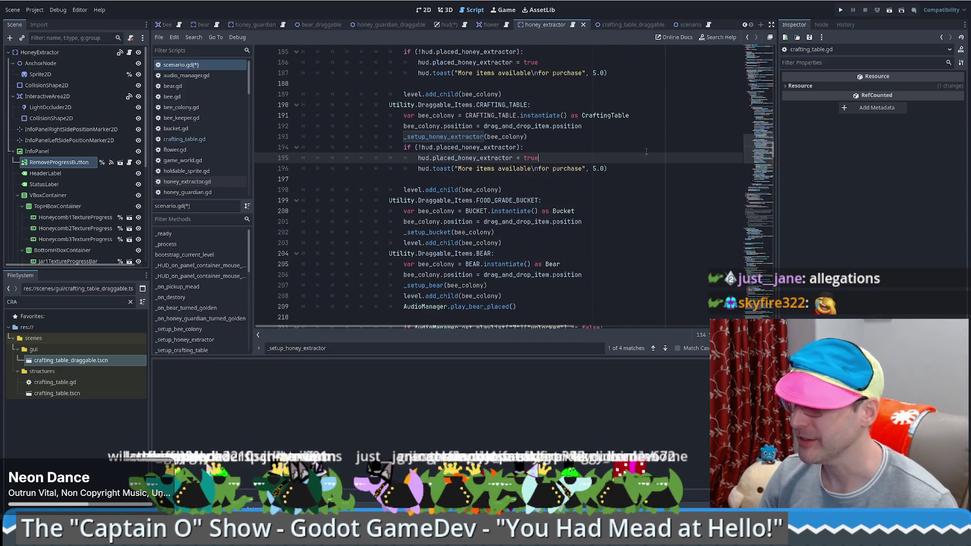
{"action": "scroll", "coordinate": [646, 151], "scroll_direction": "up", "scroll_amount": 1}
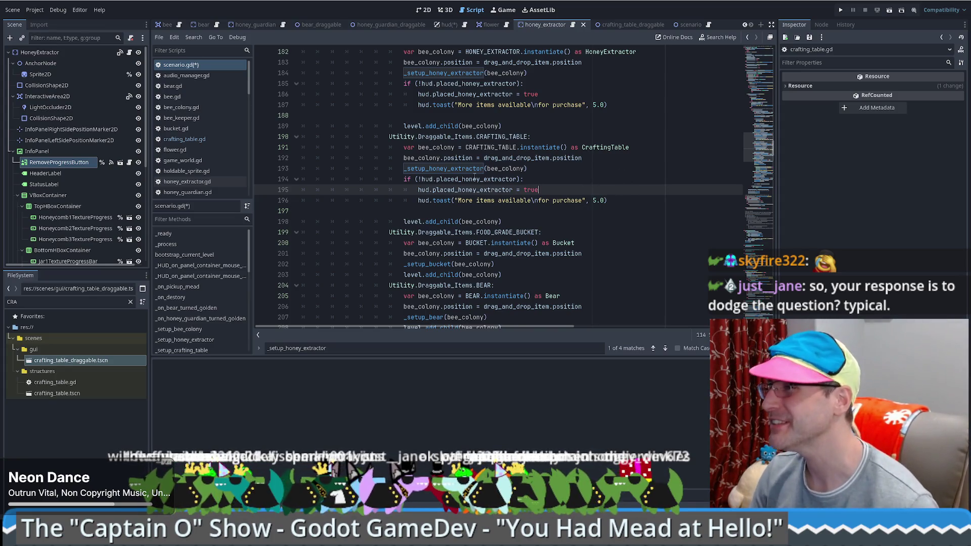
{"action": "double_click", "coordinate": [436, 150]}
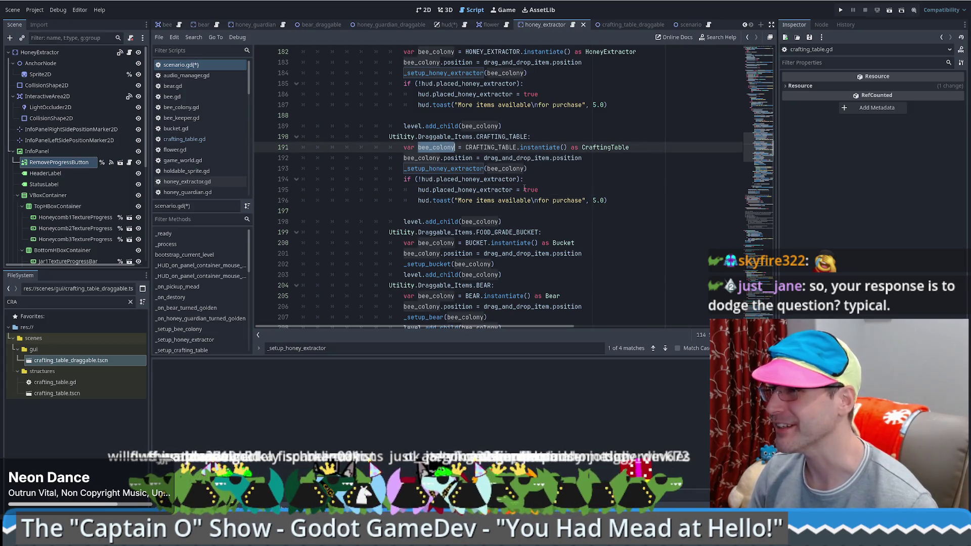
{"action": "left_click", "coordinate": [460, 169]}
{"action": "left_click_drag", "start_coordinate": [430, 168], "coordinate": [483, 169]}
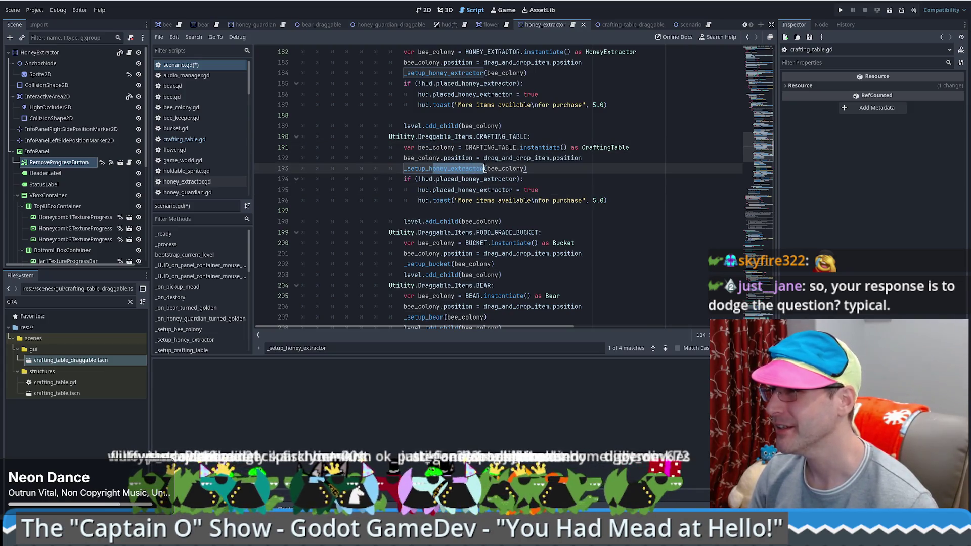
{"action": "key", "text": "Delete"}
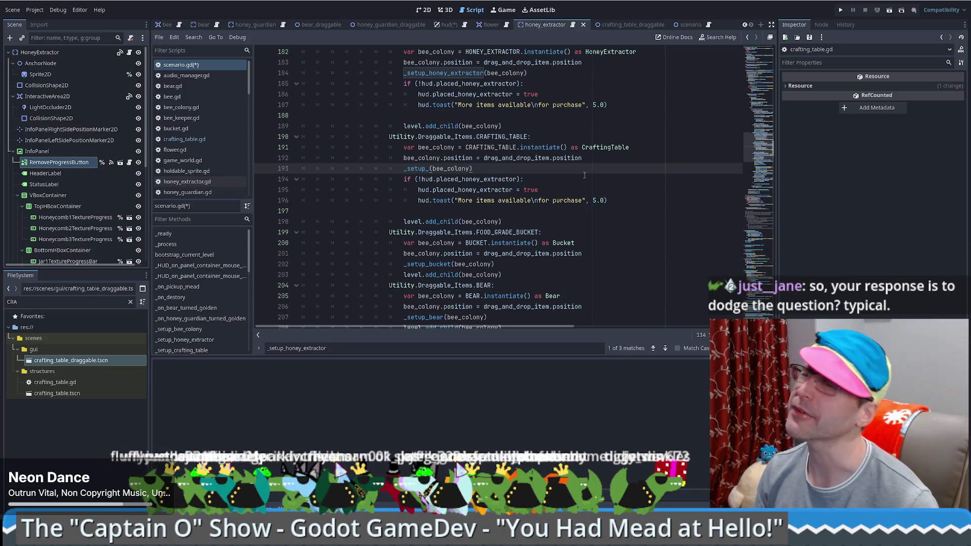
{"action": "type", "text": "crafting"}
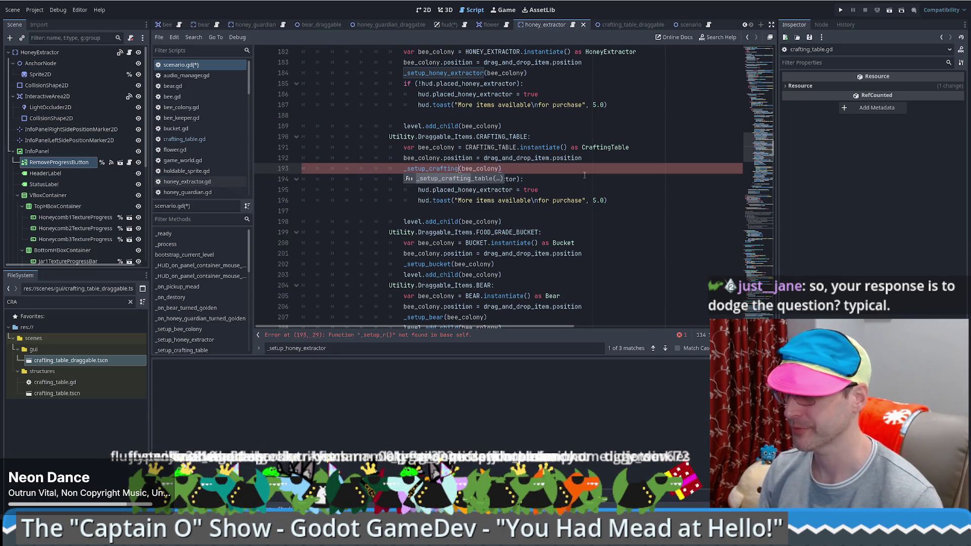
{"action": "key", "text": "Return"}
{"action": "key", "text": "shift+Down"}
Step: Delete the copied placed_honey_extractor flag and toast block, lines 194–196
{"action": "left_click", "coordinate": [546, 178]}
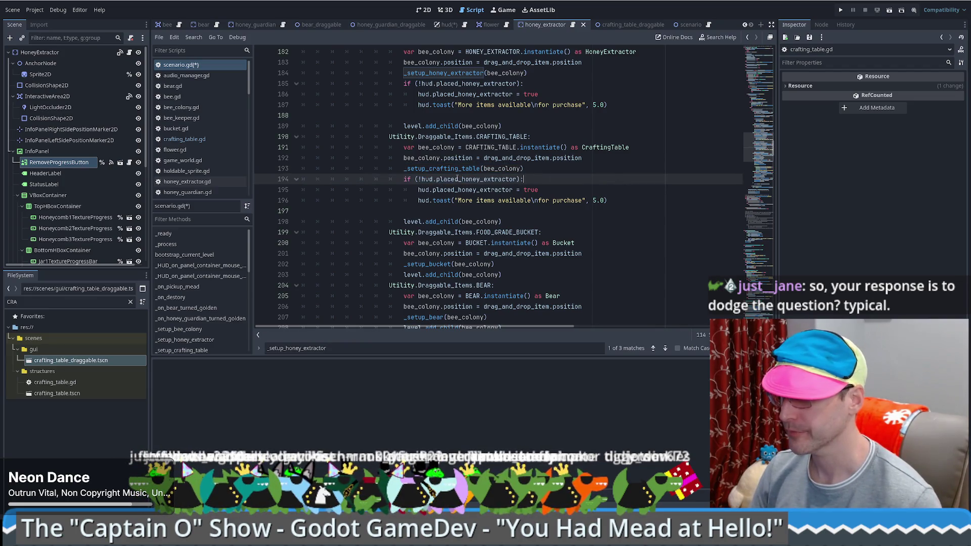
{"action": "mouse_move", "coordinate": [618, 215]}
{"action": "left_mouse_down"}
{"action": "mouse_move", "coordinate": [525, 179]}
{"action": "mouse_move", "coordinate": [611, 201]}
{"action": "left_mouse_up"}
{"action": "left_click", "coordinate": [531, 170]}
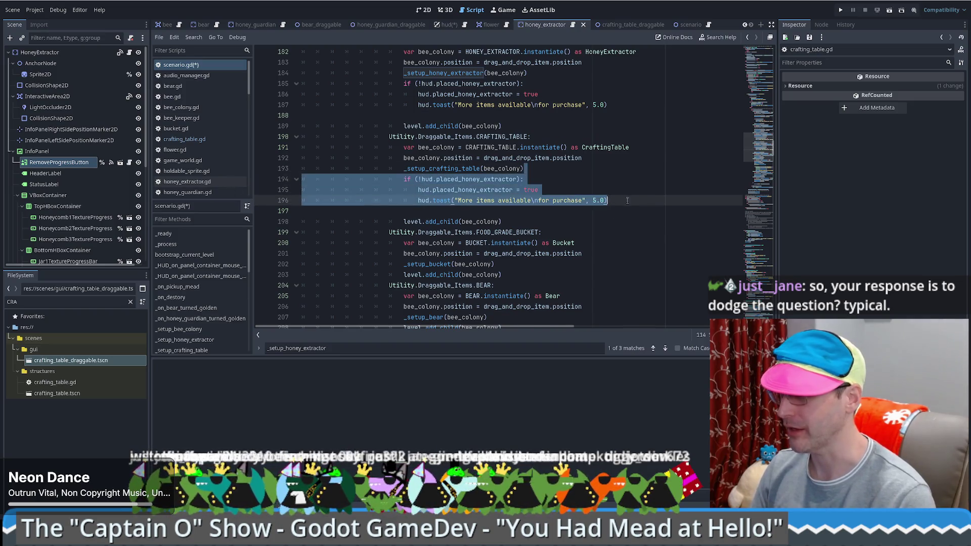
{"action": "key", "text": "BackSpace"}
{"action": "left_click", "coordinate": [396, 185]}
{"action": "key", "text": "ctrl+Right"}
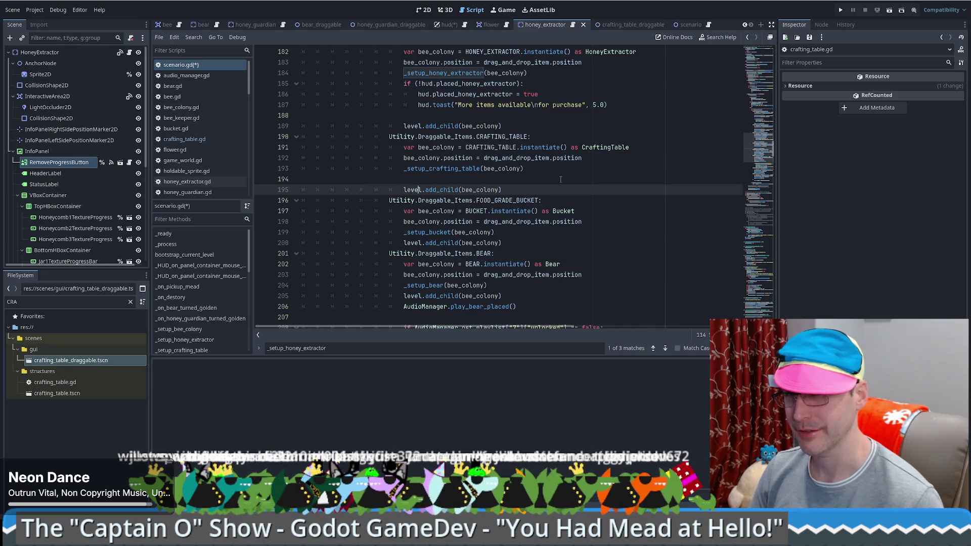
{"action": "left_click", "coordinate": [563, 170]}
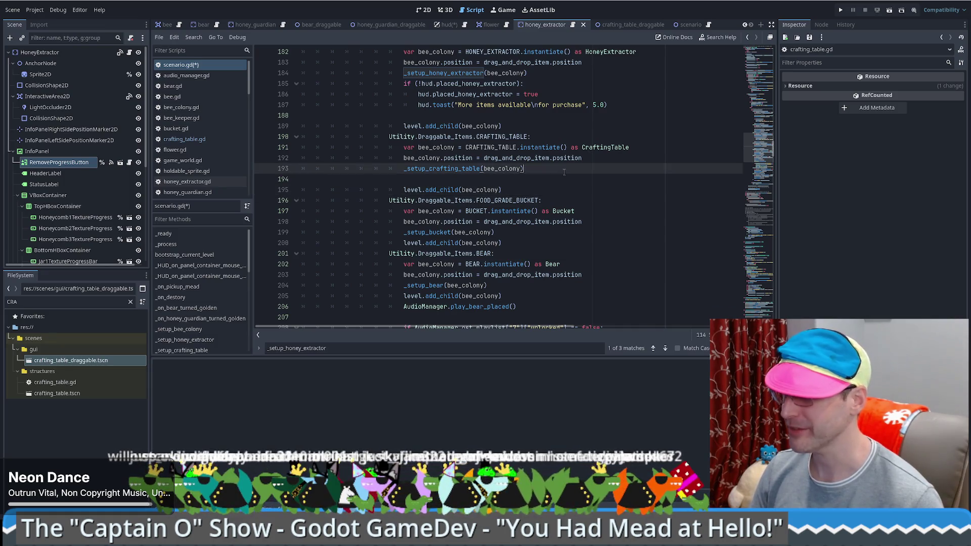
{"action": "scroll", "coordinate": [566, 169], "scroll_direction": "down", "scroll_amount": 1}
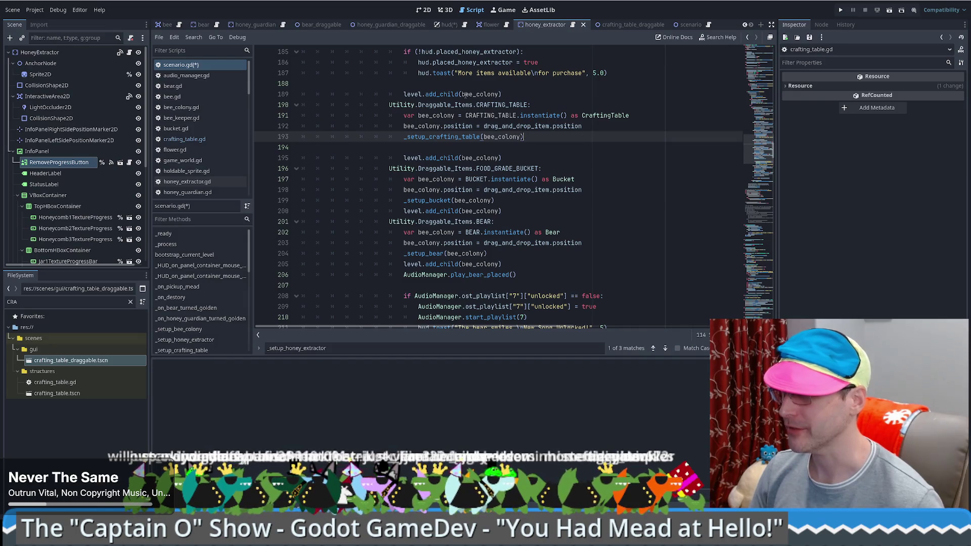
Step: Peek at the _setup_crafting_table definition, save crafting_table.gd, run the game and start a New Game
{"action": "left_click", "coordinate": [443, 139], "text": "ctrl"}
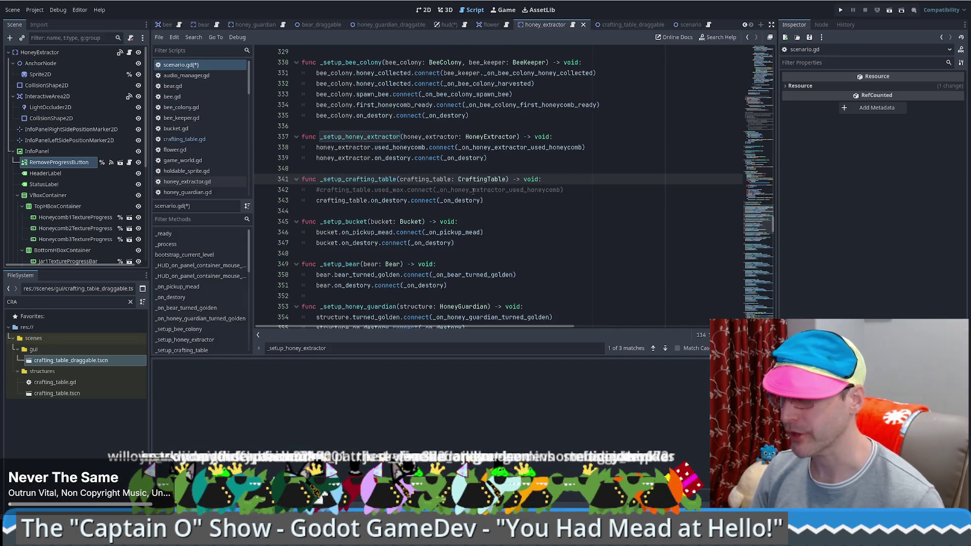
{"action": "key", "text": "alt+Left"}
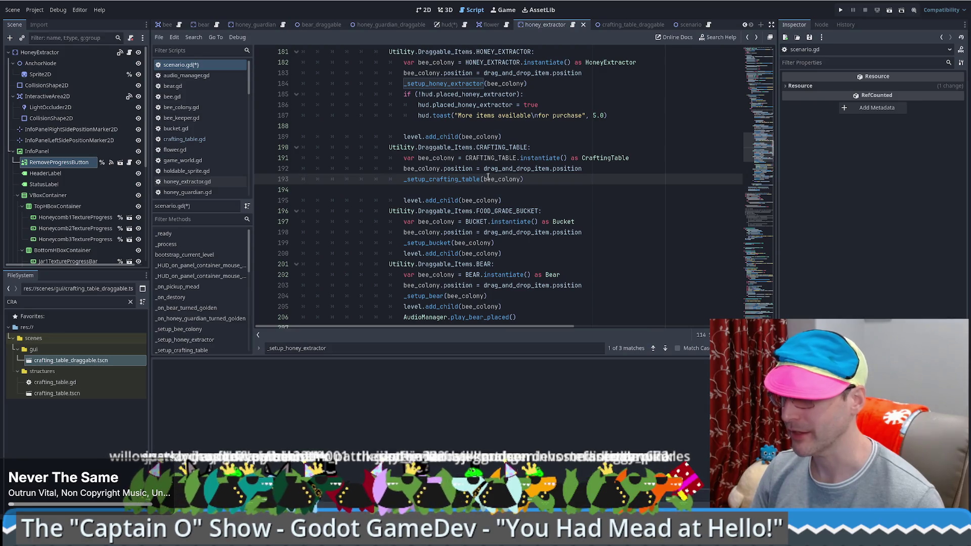
{"action": "left_click", "coordinate": [875, 12]}
{"action": "left_click", "coordinate": [841, 10]}
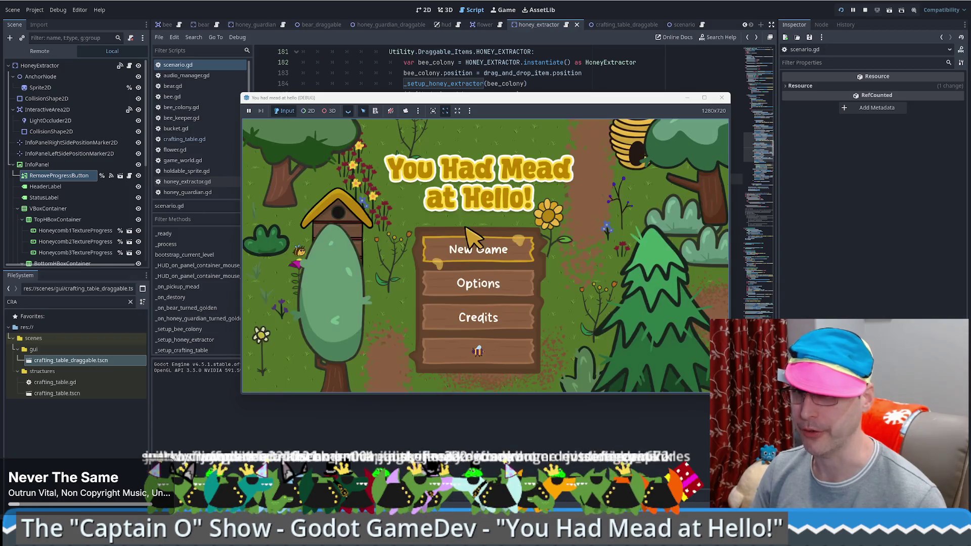
{"action": "left_click", "coordinate": [486, 247]}
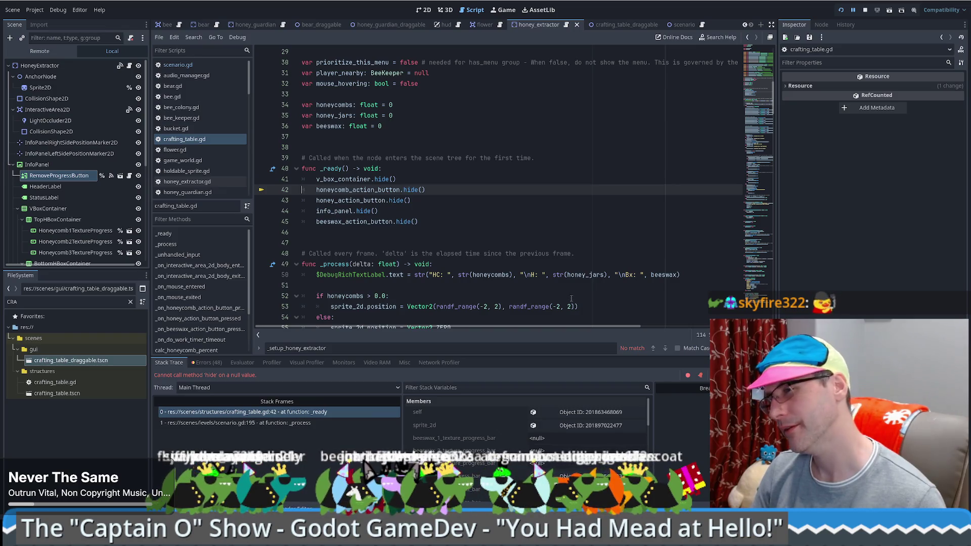
Step: Stop the debug session and delete the action-button hide calls, button declarations and honeycombs/honey_jars variables
{"action": "left_click", "coordinate": [864, 10]}
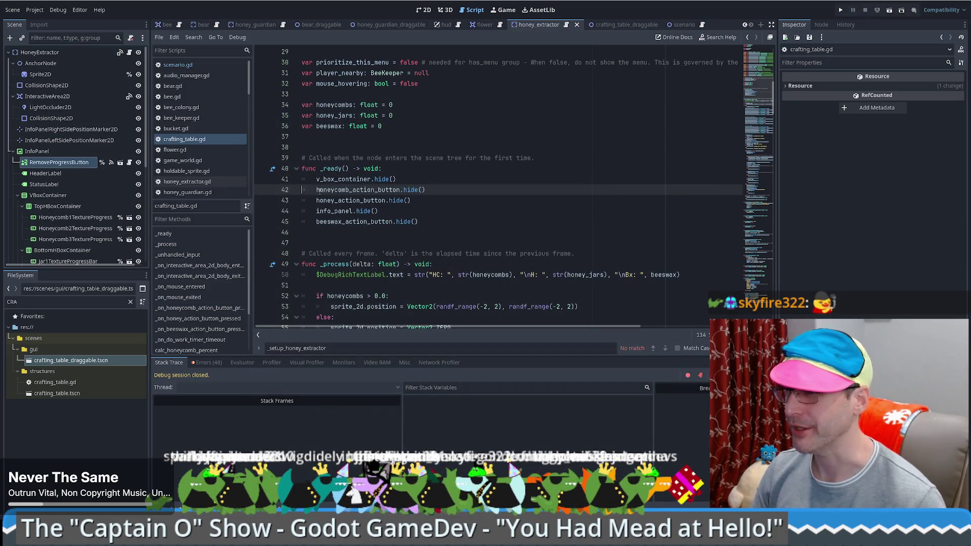
{"action": "left_click", "coordinate": [438, 183]}
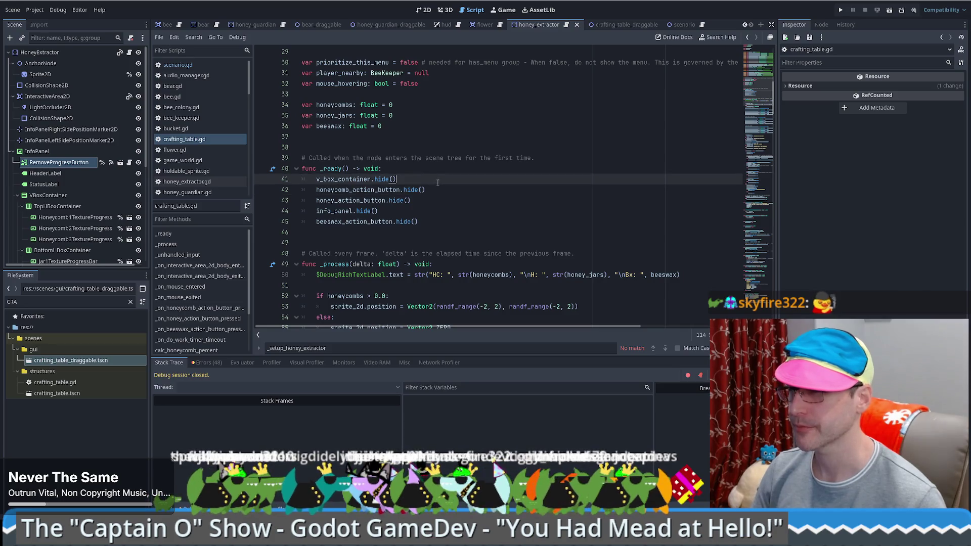
{"action": "left_click_drag", "start_coordinate": [438, 183], "coordinate": [456, 200]}
{"action": "key", "text": "BackSpace"}
{"action": "key", "text": "BackSpace"}
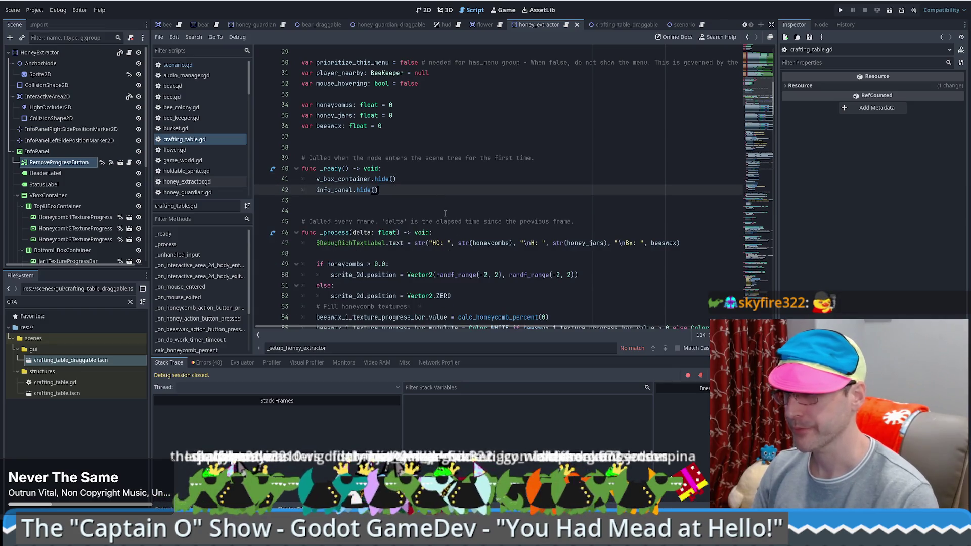
{"action": "scroll", "coordinate": [479, 204], "scroll_direction": "up", "scroll_amount": 4}
{"action": "scroll", "coordinate": [480, 205], "scroll_direction": "up", "scroll_amount": 5}
{"action": "scroll", "coordinate": [525, 188], "scroll_direction": "down", "scroll_amount": 4}
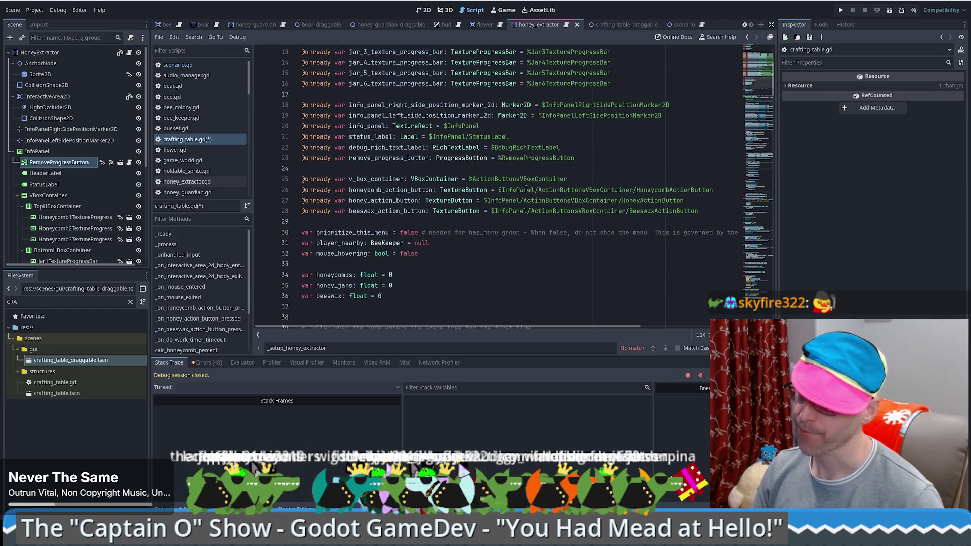
{"action": "left_click_drag", "start_coordinate": [567, 180], "coordinate": [605, 211]}
{"action": "key", "text": "BackSpace"}
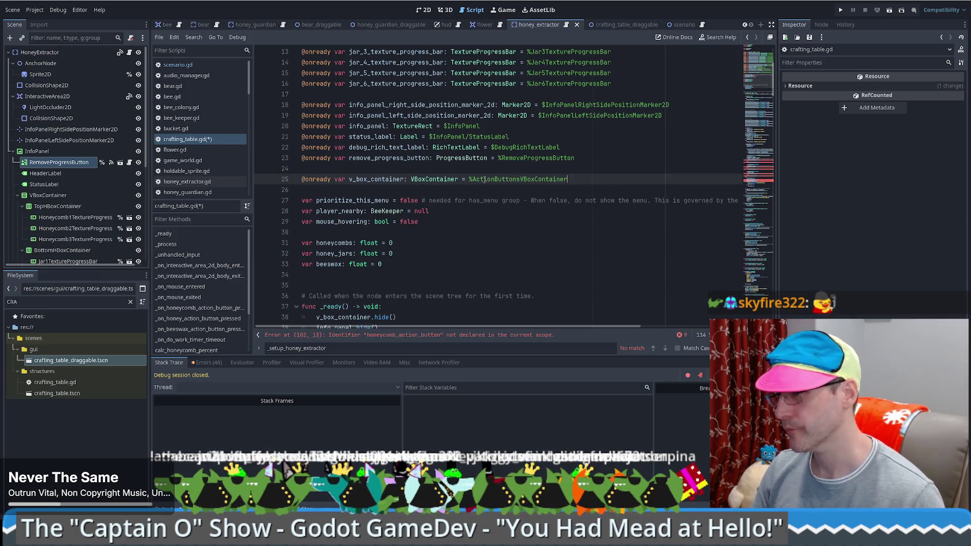
{"action": "mouse_move", "coordinate": [410, 266]}
{"action": "left_mouse_down"}
{"action": "mouse_move", "coordinate": [414, 235]}
{"action": "mouse_move", "coordinate": [425, 253]}
{"action": "left_mouse_up"}
{"action": "key", "text": "Delete"}
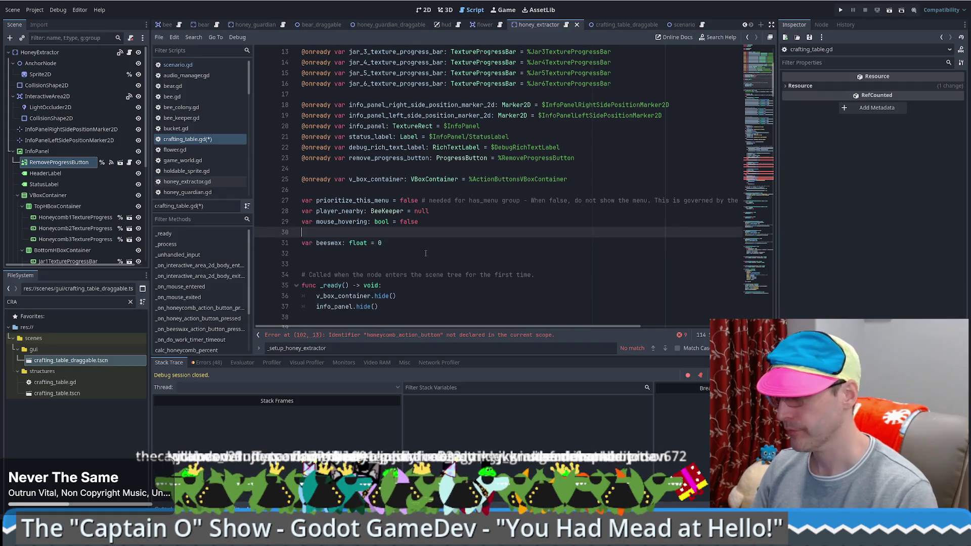
{"action": "scroll", "coordinate": [472, 235], "scroll_direction": "down", "scroll_amount": 7}
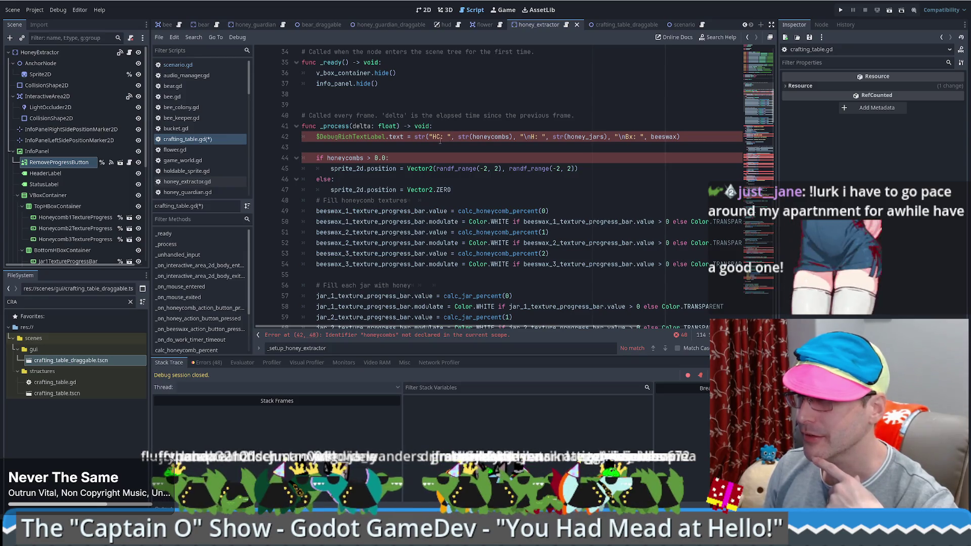
Step: Strip the honeycomb and honey-jar parts from the debug label text, leaving only beeswax, and save
{"action": "double_click", "coordinate": [491, 137]}
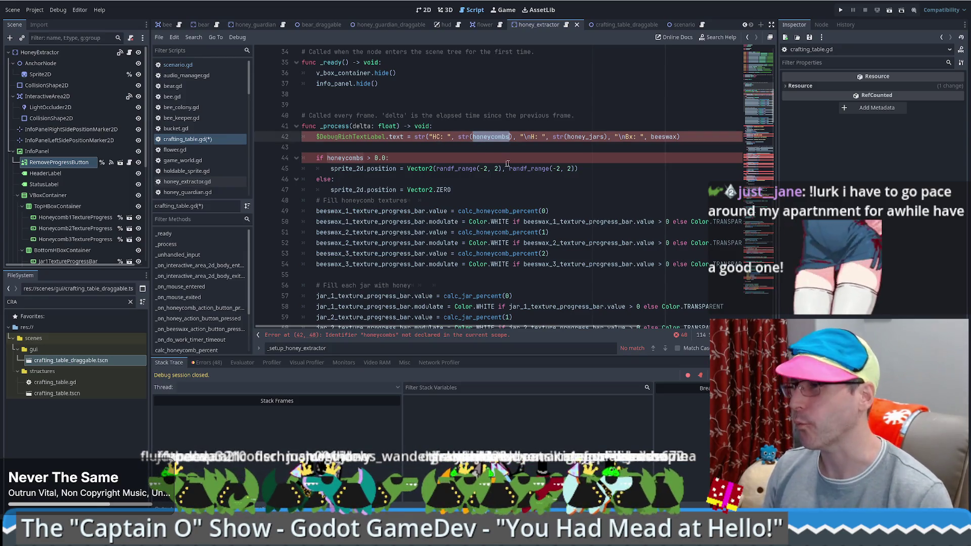
{"action": "left_click", "coordinate": [435, 142]}
{"action": "left_click_drag", "start_coordinate": [432, 137], "coordinate": [627, 137]}
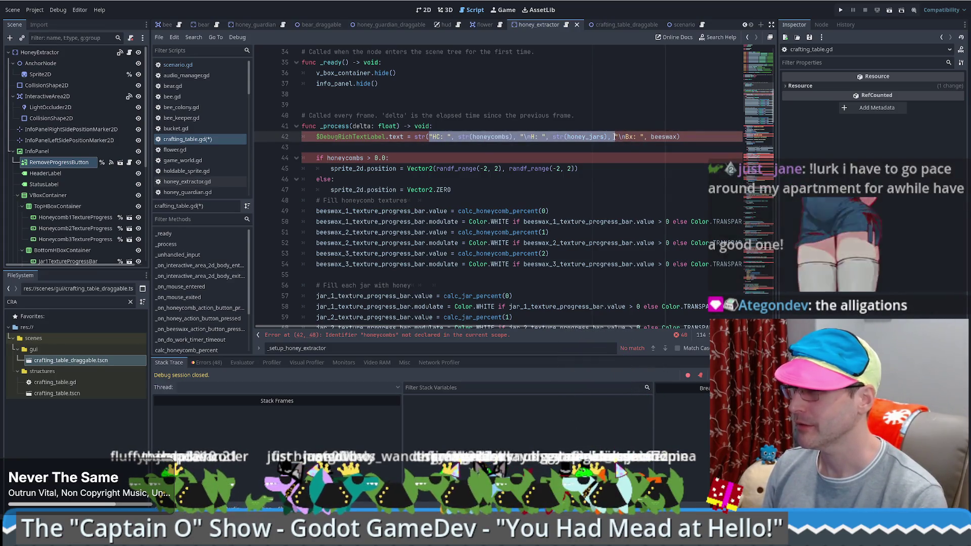
{"action": "key", "text": "BackSpace"}
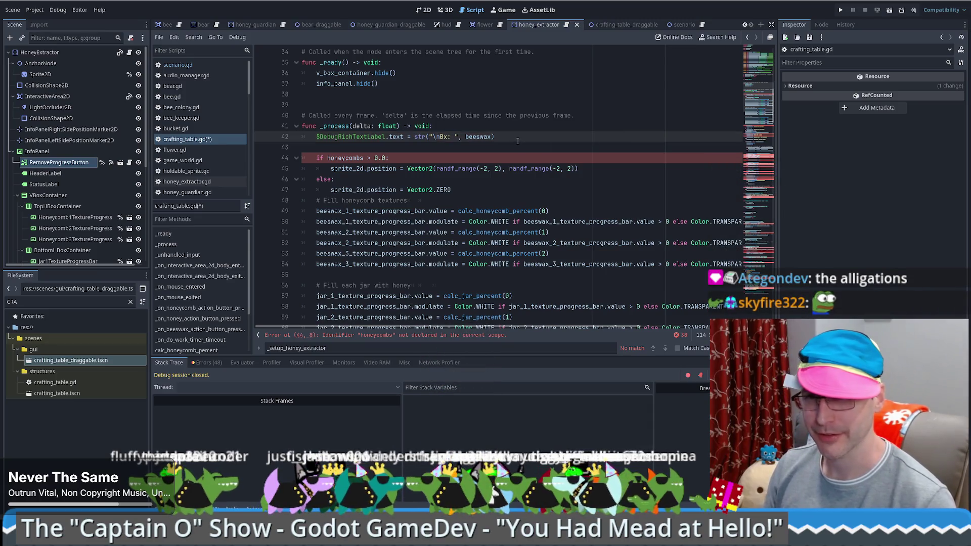
{"action": "left_click", "coordinate": [581, 157]}
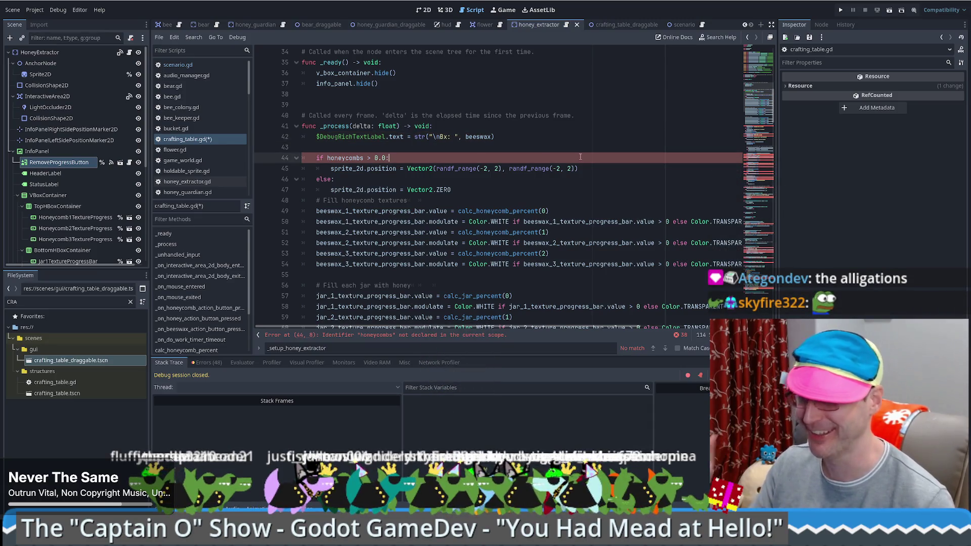
{"action": "key", "text": "ctrl+s"}
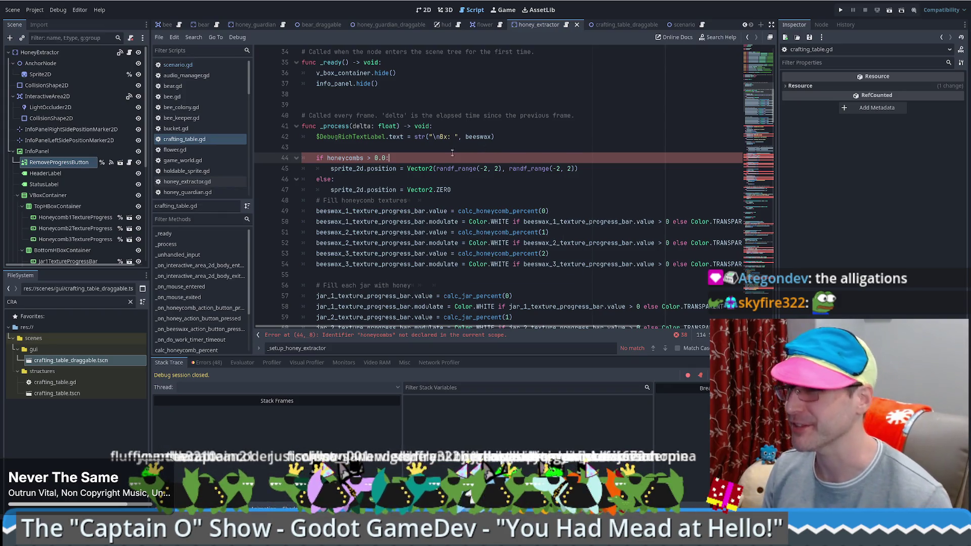
{"action": "scroll", "coordinate": [470, 156], "scroll_direction": "down", "scroll_amount": 1}
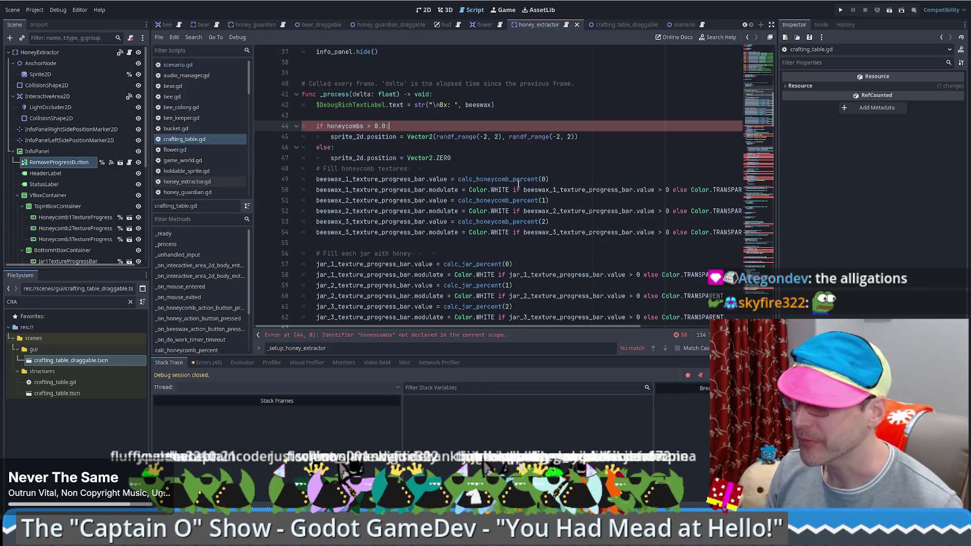
{"action": "scroll", "coordinate": [517, 188], "scroll_direction": "up", "scroll_amount": 1}
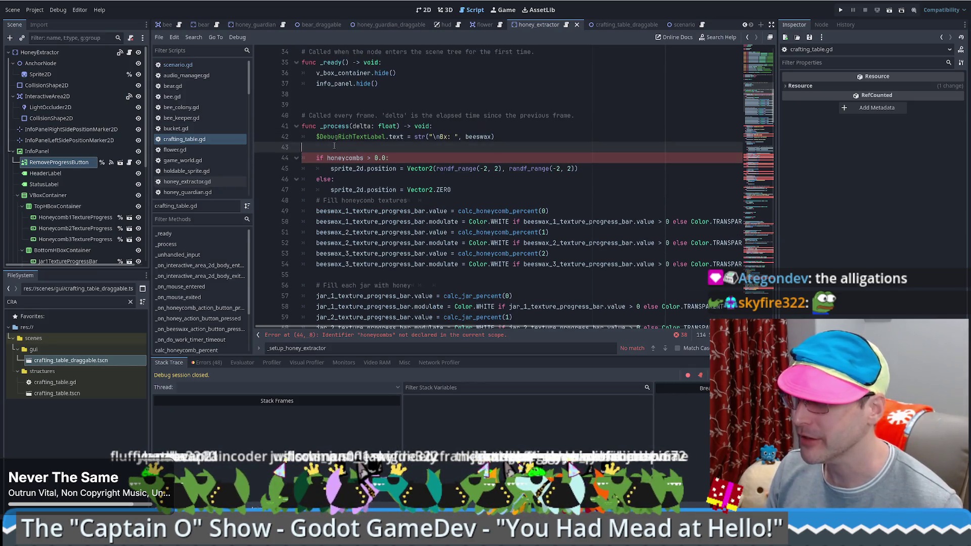
Step: Delete the 'if honeycombs > 0.0' sprite-shake if/else block and the honey-jars-full check
{"action": "left_click", "coordinate": [354, 157]}
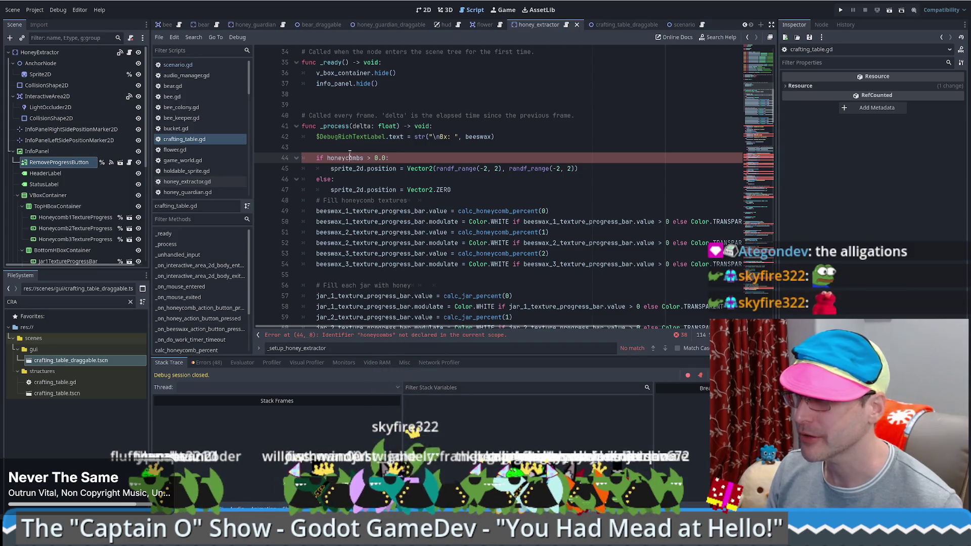
{"action": "left_click_drag", "start_coordinate": [303, 147], "coordinate": [489, 188]}
{"action": "key", "text": "BackSpace"}
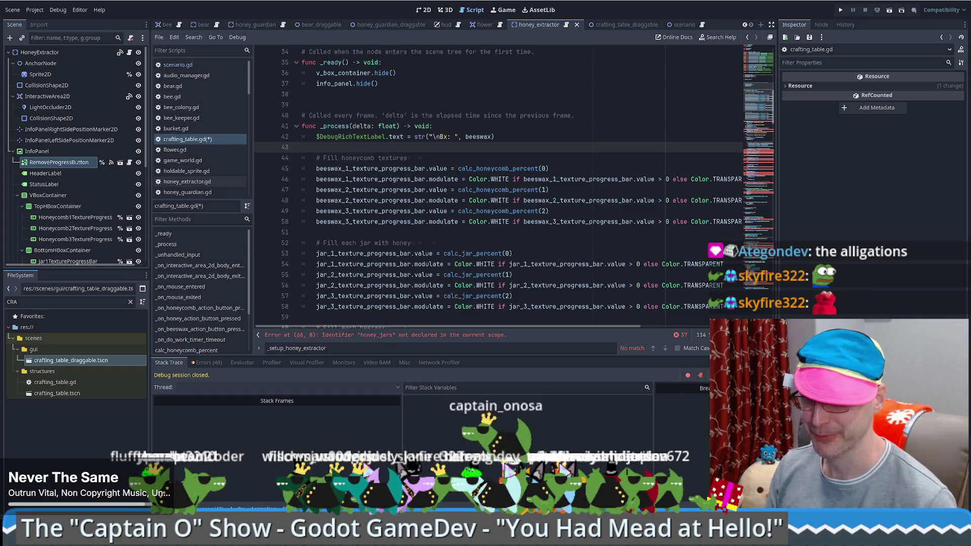
{"action": "scroll", "coordinate": [593, 147], "scroll_direction": "down", "scroll_amount": 7}
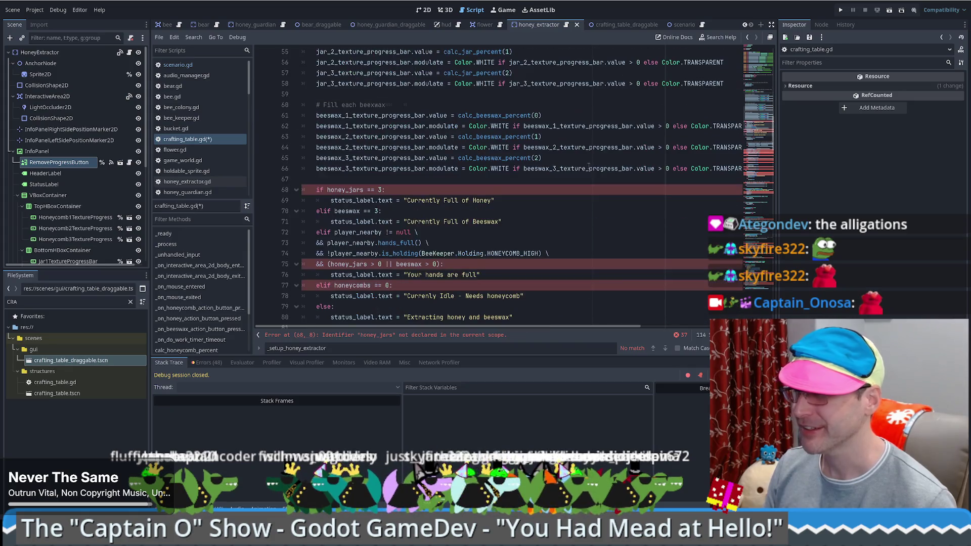
{"action": "scroll", "coordinate": [341, 182], "scroll_direction": "down", "scroll_amount": 2}
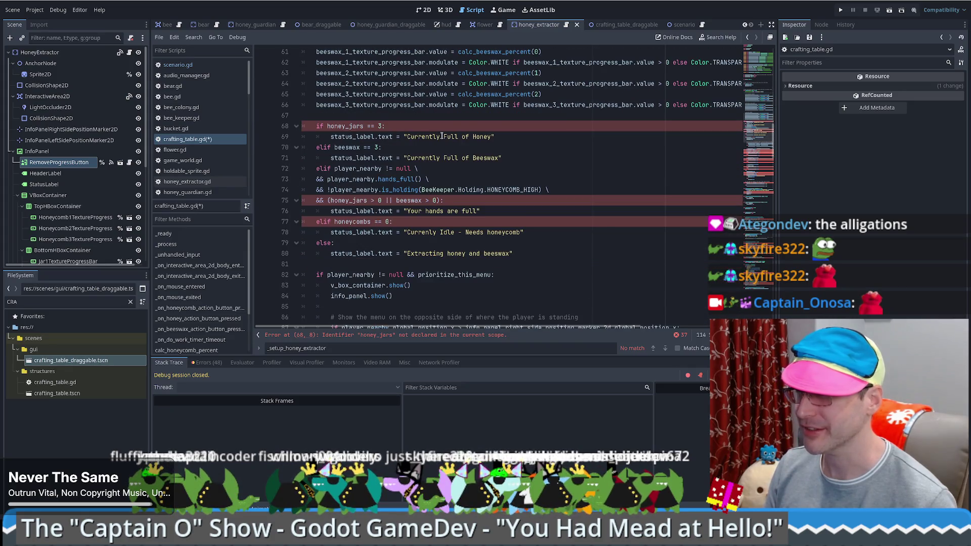
{"action": "triple_click", "coordinate": [355, 128]}
{"action": "left_click_drag", "start_coordinate": [356, 128], "coordinate": [568, 132]}
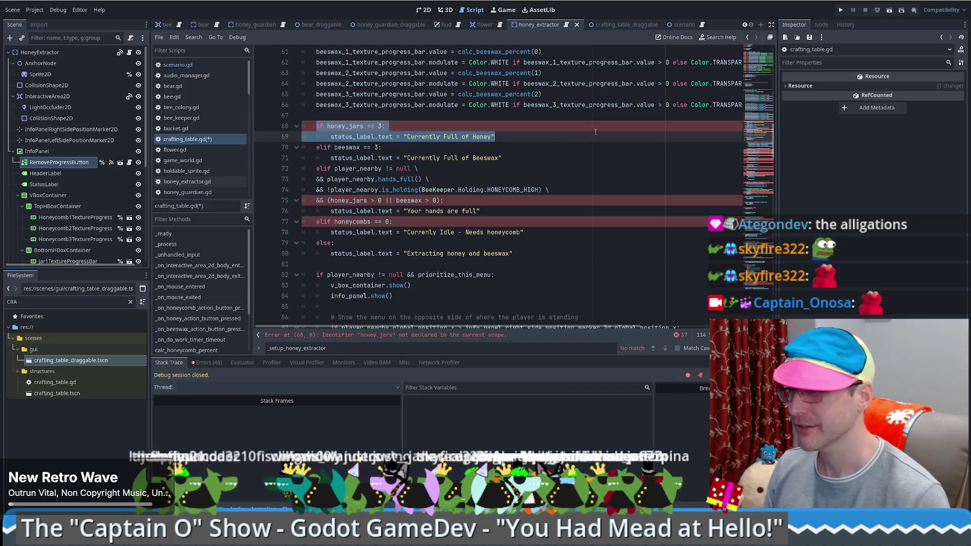
{"action": "key", "text": "Delete"}
{"action": "key", "text": "Delete"}
{"action": "key", "text": "Delete"}
{"action": "key", "text": "Delete"}
{"action": "key", "text": "Delete"}
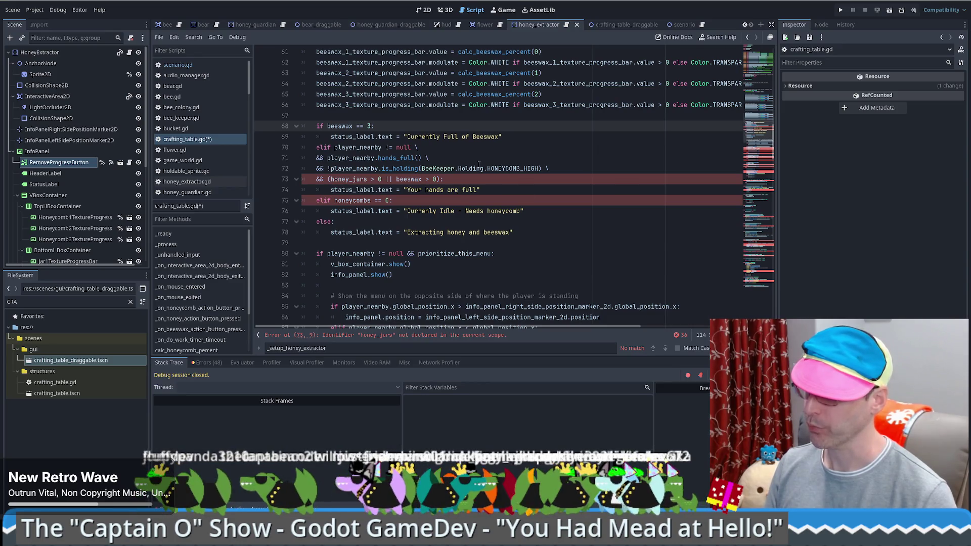
{"action": "scroll", "coordinate": [495, 185], "scroll_direction": "down", "scroll_amount": 1}
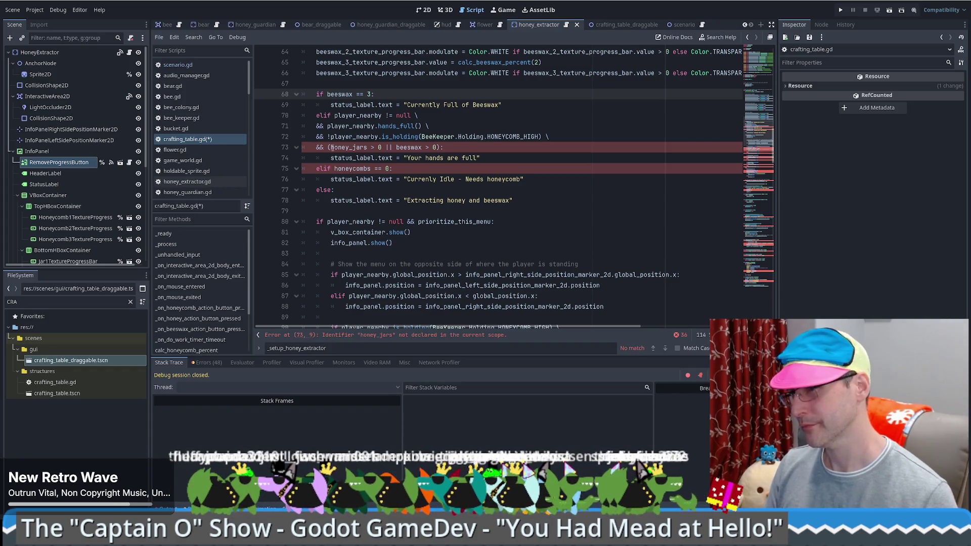
Step: Replace the line-73 'honey_jars or beeswax' hands-full condition with false
{"action": "left_click_drag", "start_coordinate": [329, 148], "coordinate": [435, 147]}
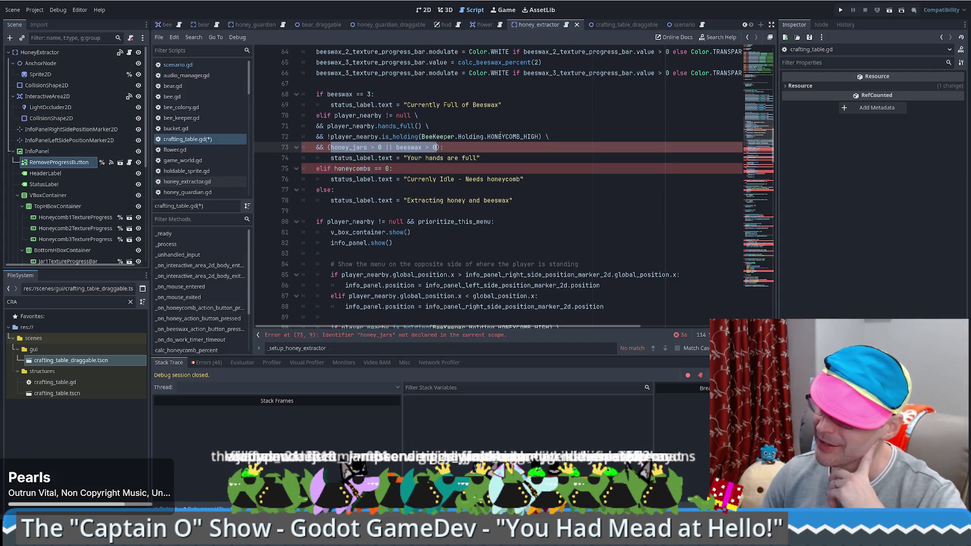
{"action": "scroll", "coordinate": [503, 126], "scroll_direction": "up", "scroll_amount": 5}
{"action": "left_click", "coordinate": [471, 245]}
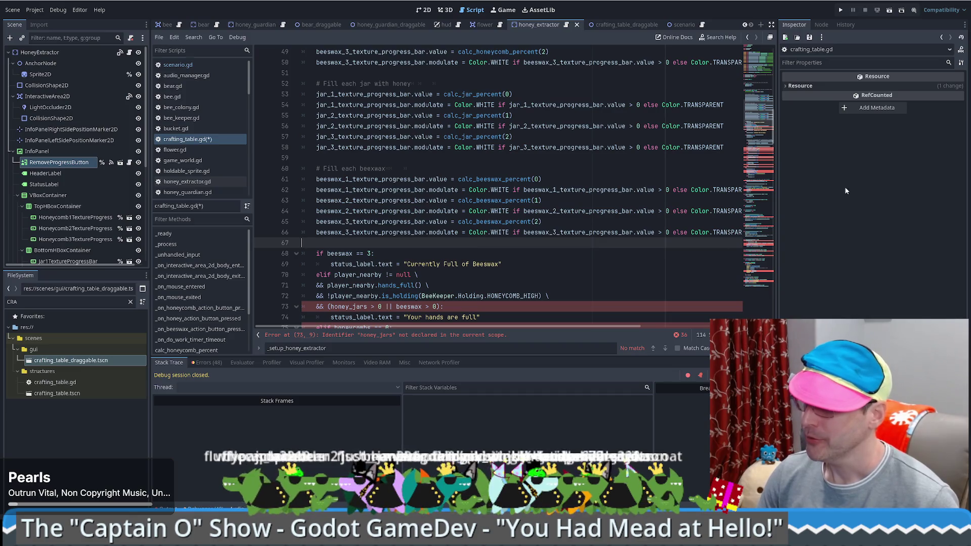
{"action": "left_click", "coordinate": [756, 55]}
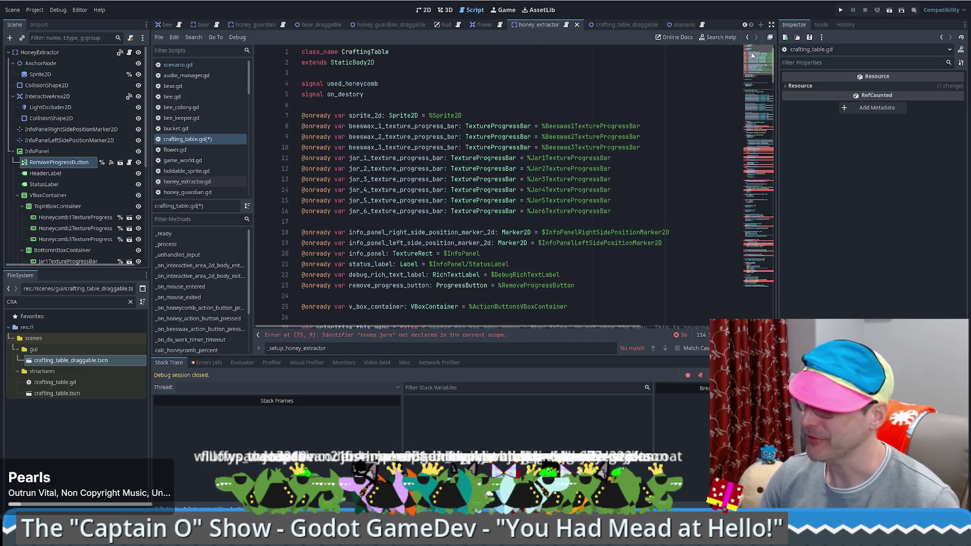
{"action": "scroll", "coordinate": [752, 87], "scroll_direction": "down", "scroll_amount": 20}
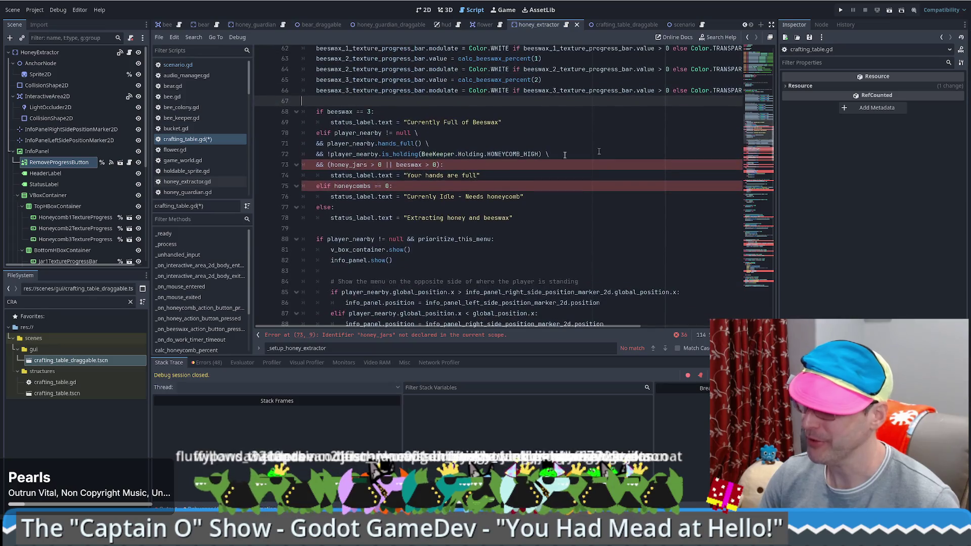
{"action": "left_click", "coordinate": [402, 166]}
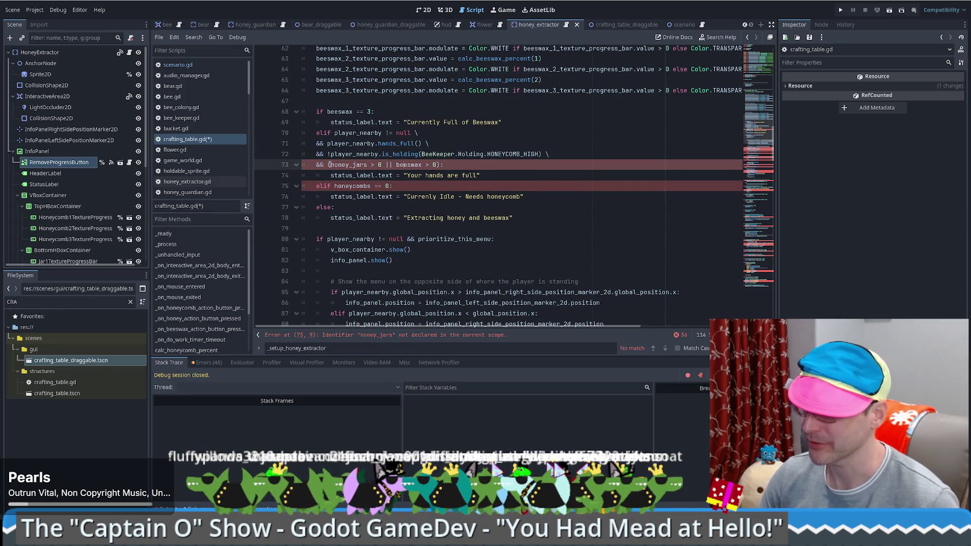
{"action": "left_click_drag", "start_coordinate": [329, 165], "coordinate": [438, 165]}
{"action": "type", "text": "false"}
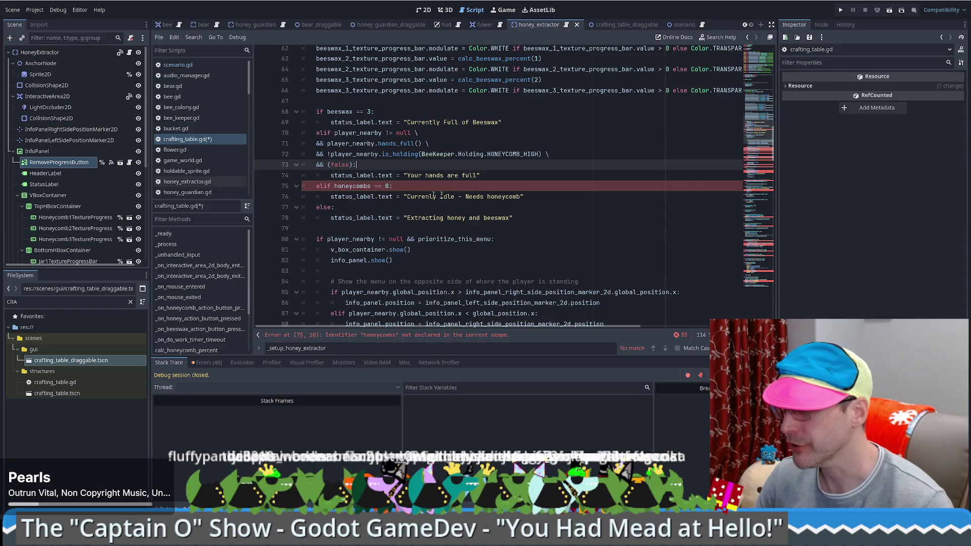
Step: Change the idle check from 'honeycombs == 0' to 'beeswax == 0' via autocomplete
{"action": "double_click", "coordinate": [357, 185]}
{"action": "type", "text": "wax"}
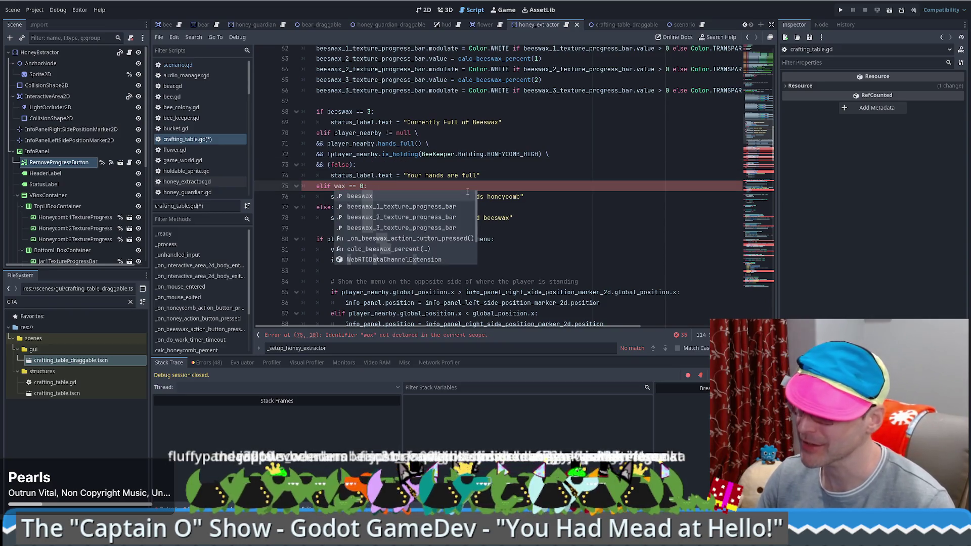
{"action": "key", "text": "Return"}
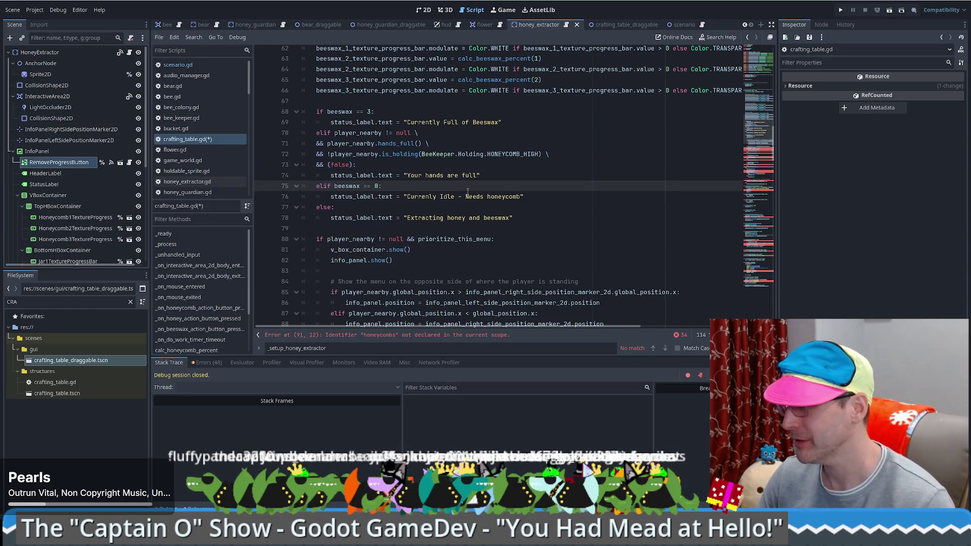
{"action": "left_click", "coordinate": [423, 9]}
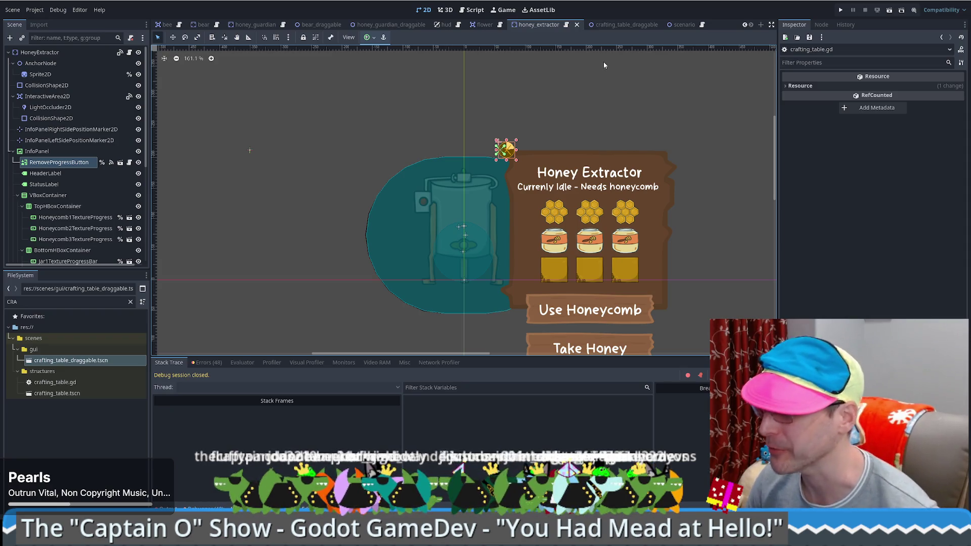
Step: Close honey_extractor.gd and move the crafting_table_draggable scene tab to first position
{"action": "left_click", "coordinate": [566, 25]}
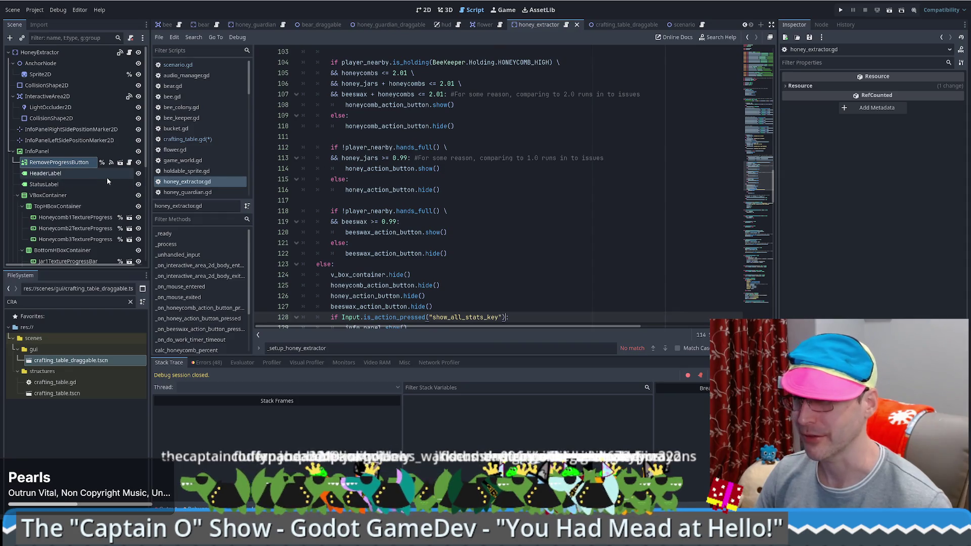
{"action": "middle_click", "coordinate": [185, 182]}
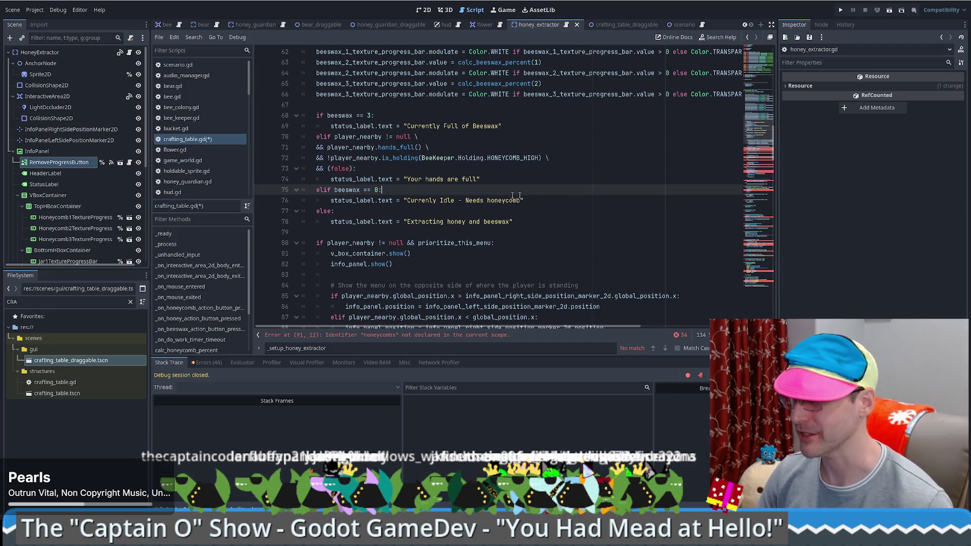
{"action": "left_click", "coordinate": [643, 27]}
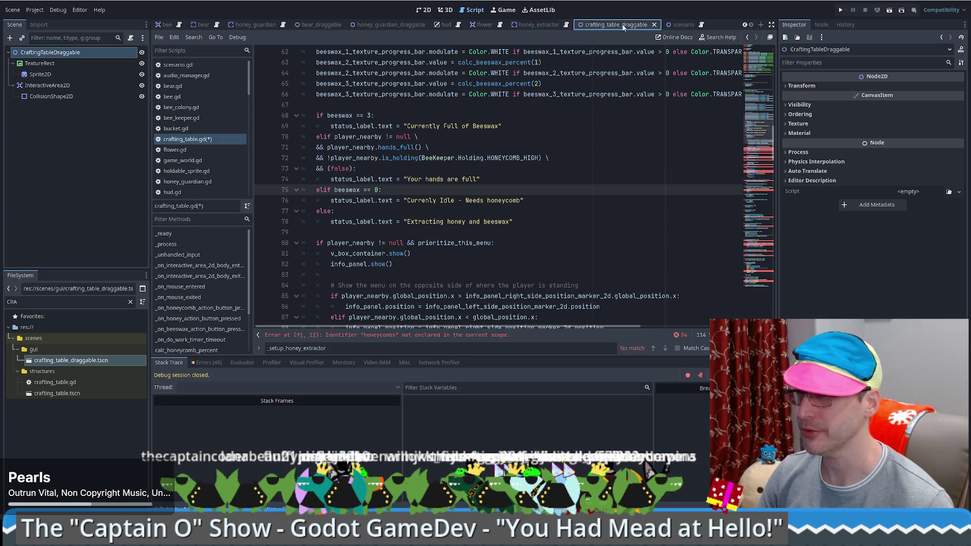
{"action": "left_click_drag", "start_coordinate": [624, 26], "coordinate": [155, 29]}
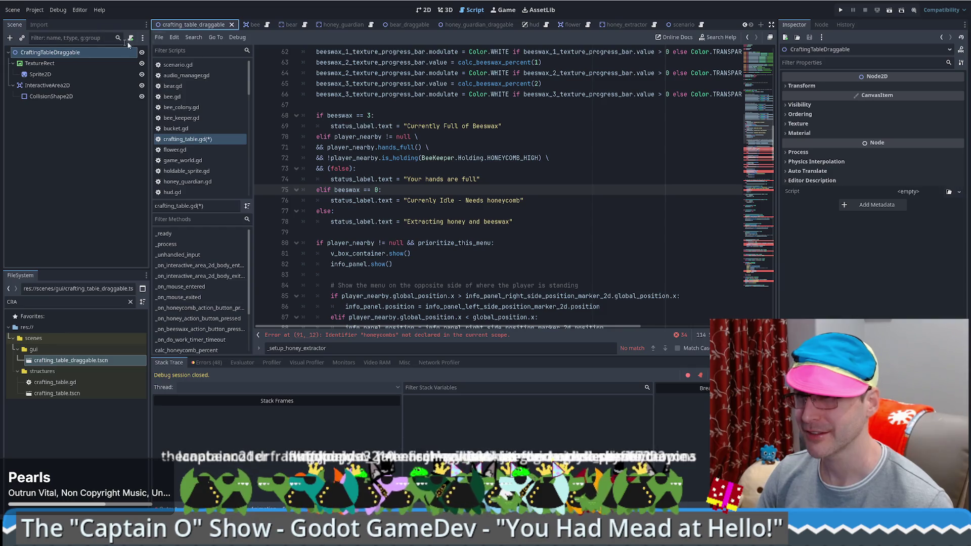
Step: Open crafting_table.tscn from the FileSystem dock's 'cra' filter results
{"action": "left_click", "coordinate": [680, 24]}
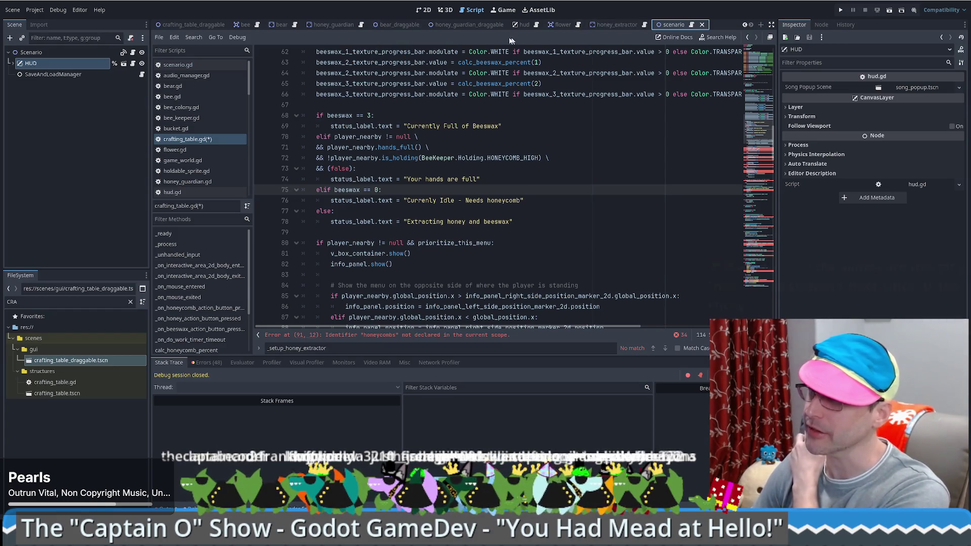
{"action": "left_click", "coordinate": [51, 303]}
{"action": "double_click", "coordinate": [57, 393]}
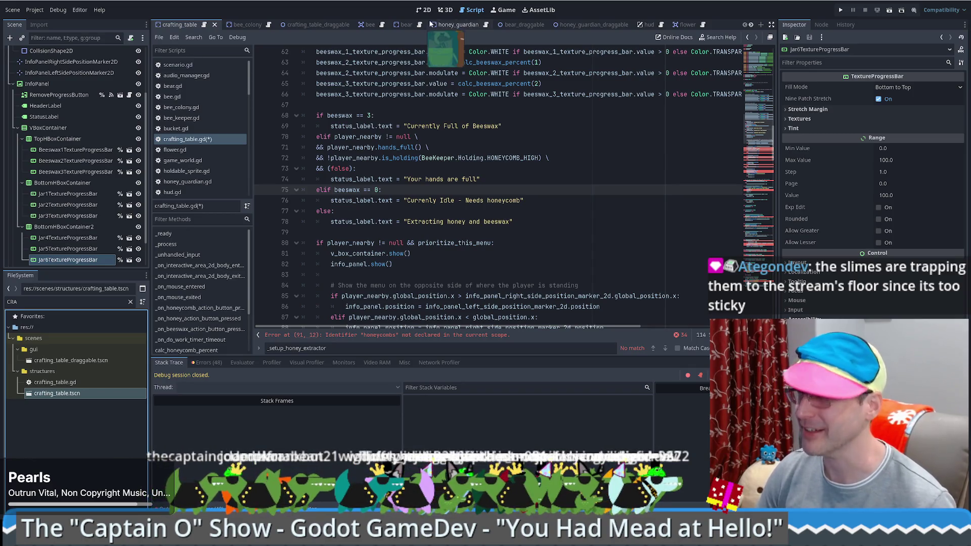
Step: Copy the status label's text from the scene and make the idle status string 'Needs beeswax'
{"action": "key", "text": "ctrl+F1"}
{"action": "left_click", "coordinate": [559, 193]}
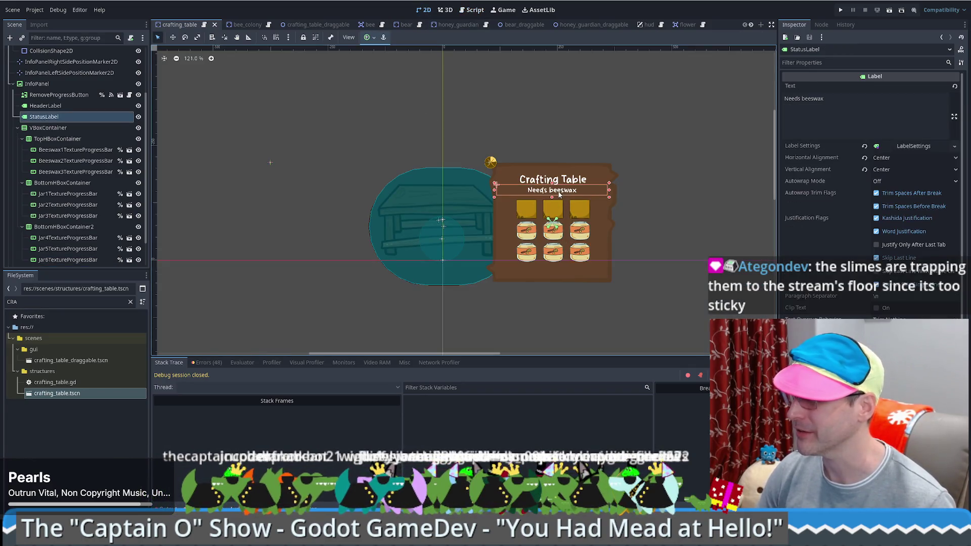
{"action": "left_click", "coordinate": [839, 115]}
{"action": "scroll", "coordinate": [77, 69], "scroll_direction": "up", "scroll_amount": 3}
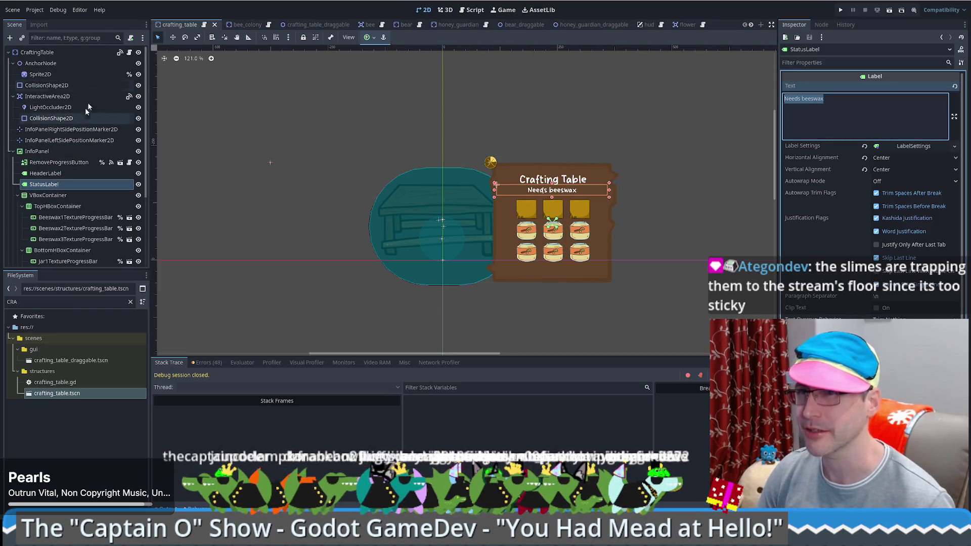
{"action": "left_click", "coordinate": [131, 51]}
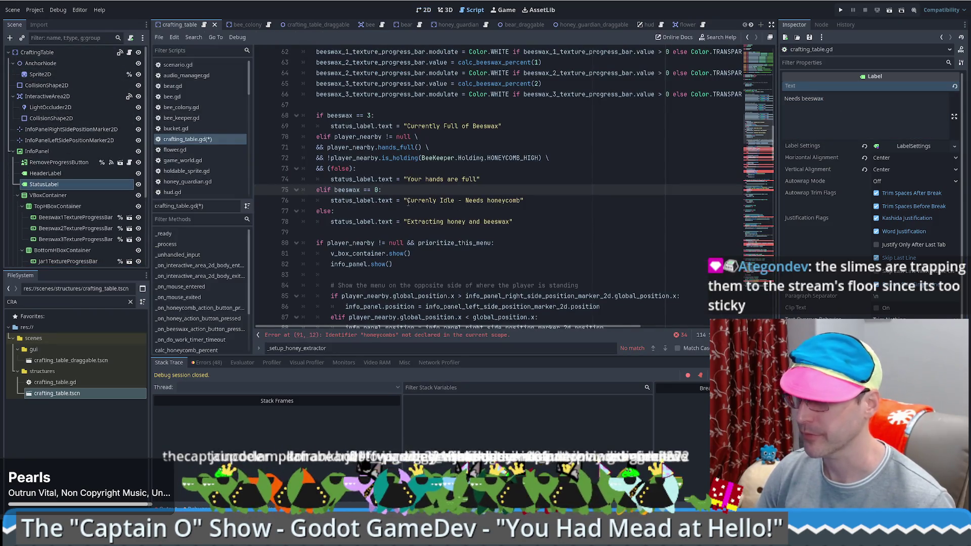
{"action": "left_click_drag", "start_coordinate": [408, 201], "coordinate": [523, 201]}
{"action": "type", "text": "Needs beeswax"}
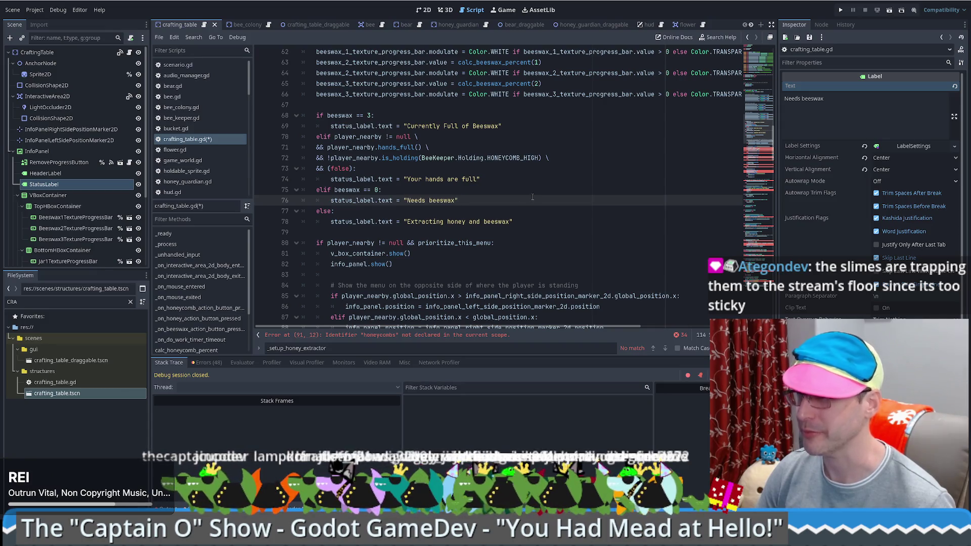
{"action": "scroll", "coordinate": [533, 196], "scroll_direction": "down", "scroll_amount": 1}
{"action": "key", "text": "ctrl+z"}
{"action": "key", "text": "ctrl+y"}
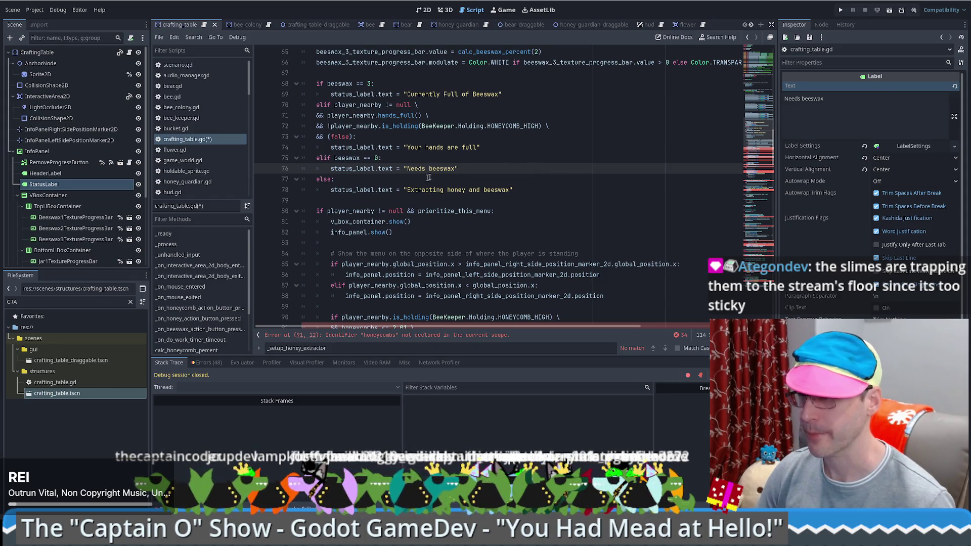
Step: Replace the else-branch 'Extracting honey and beeswax' message with 'Crafting...'
{"action": "left_click", "coordinate": [463, 175]}
{"action": "scroll", "coordinate": [456, 197], "scroll_direction": "down", "scroll_amount": 1}
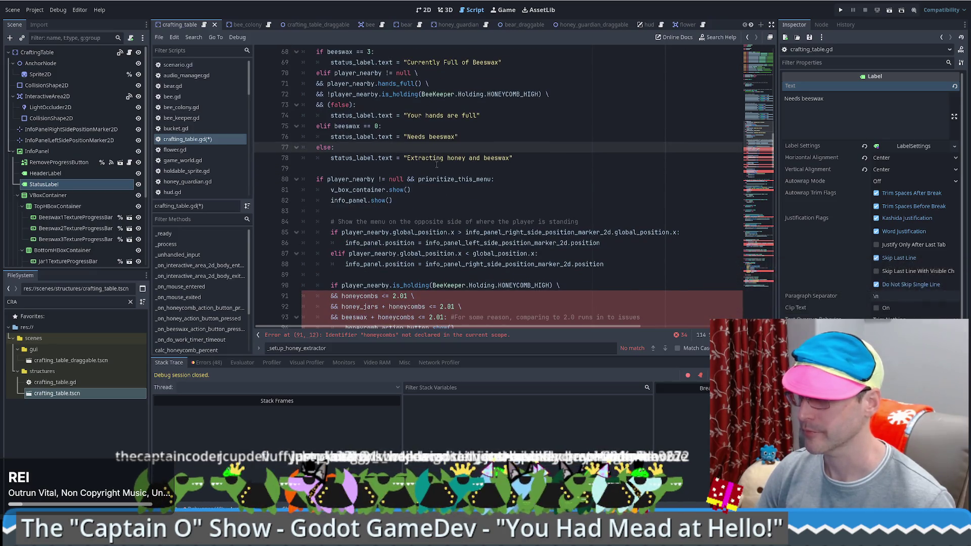
{"action": "left_click_drag", "start_coordinate": [407, 157], "coordinate": [511, 157]}
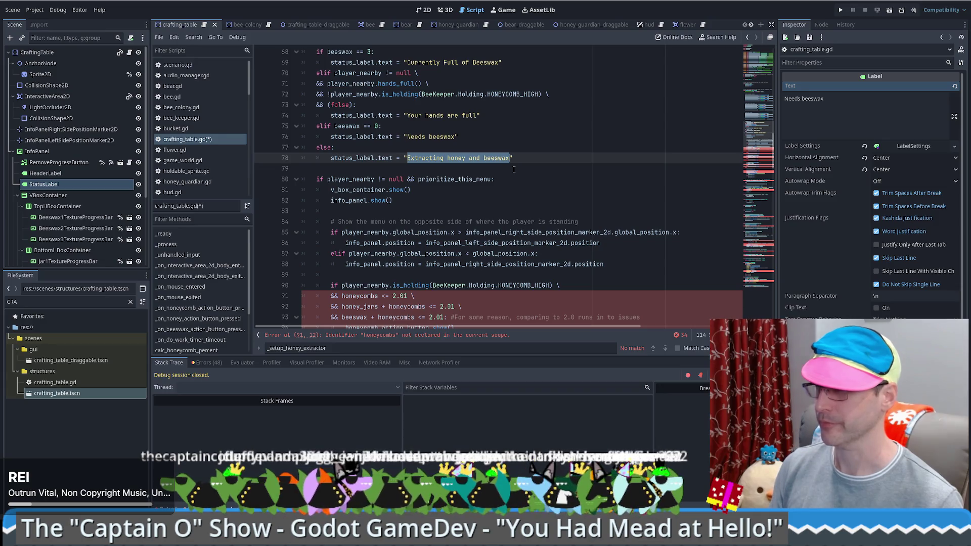
{"action": "type", "text": "Crafting..."}
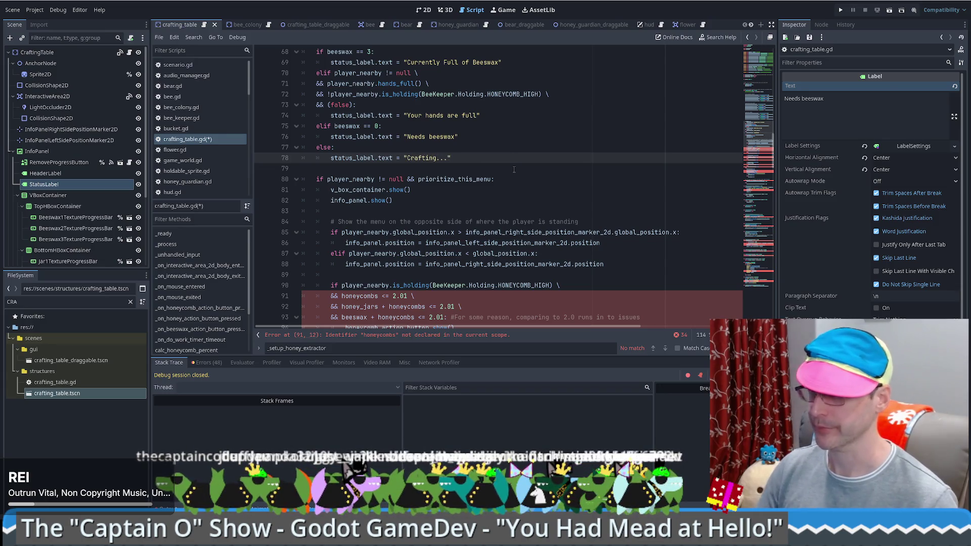
{"action": "scroll", "coordinate": [493, 167], "scroll_direction": "down", "scroll_amount": 1}
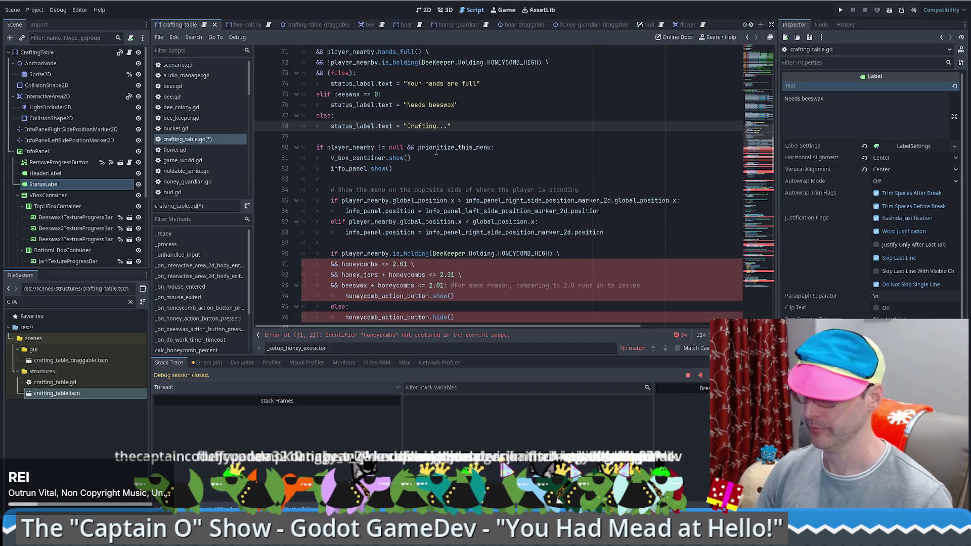
{"action": "scroll", "coordinate": [470, 152], "scroll_direction": "down", "scroll_amount": 1}
{"action": "scroll", "coordinate": [451, 139], "scroll_direction": "down", "scroll_amount": 3}
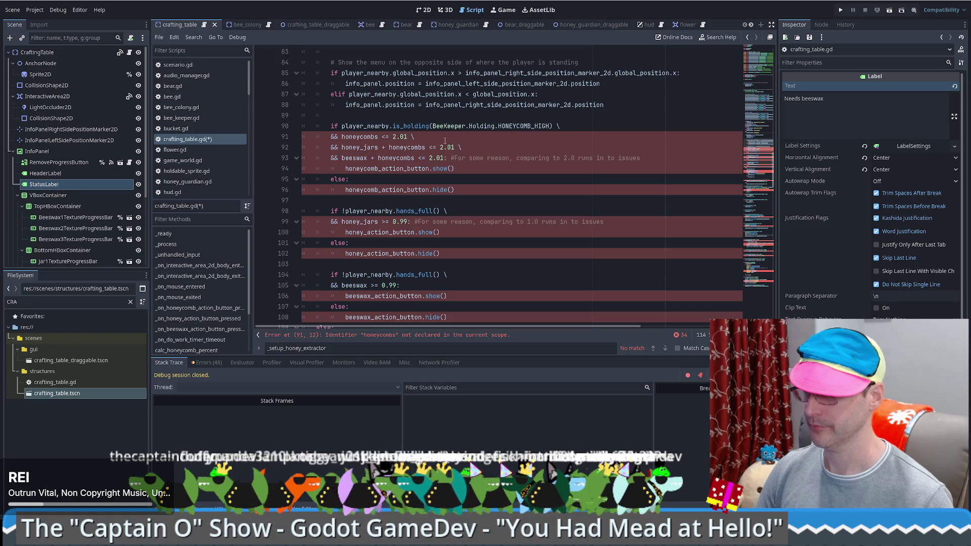
{"action": "left_click", "coordinate": [478, 150]}
{"action": "scroll", "coordinate": [459, 156], "scroll_direction": "down", "scroll_amount": 1}
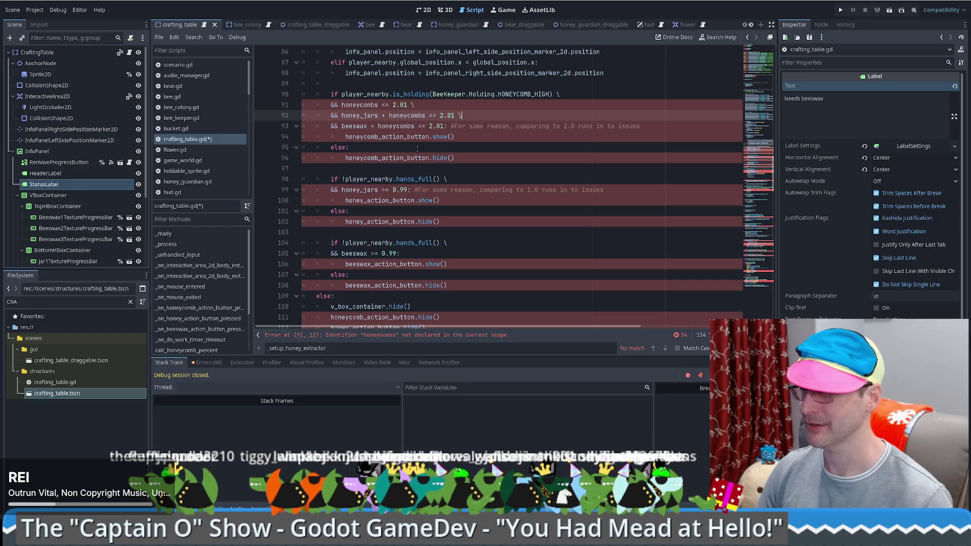
Step: Delete the honeycomb, honey and beeswax button show/hide if-blocks and the three hide() calls
{"action": "left_click_drag", "start_coordinate": [332, 83], "coordinate": [468, 157]}
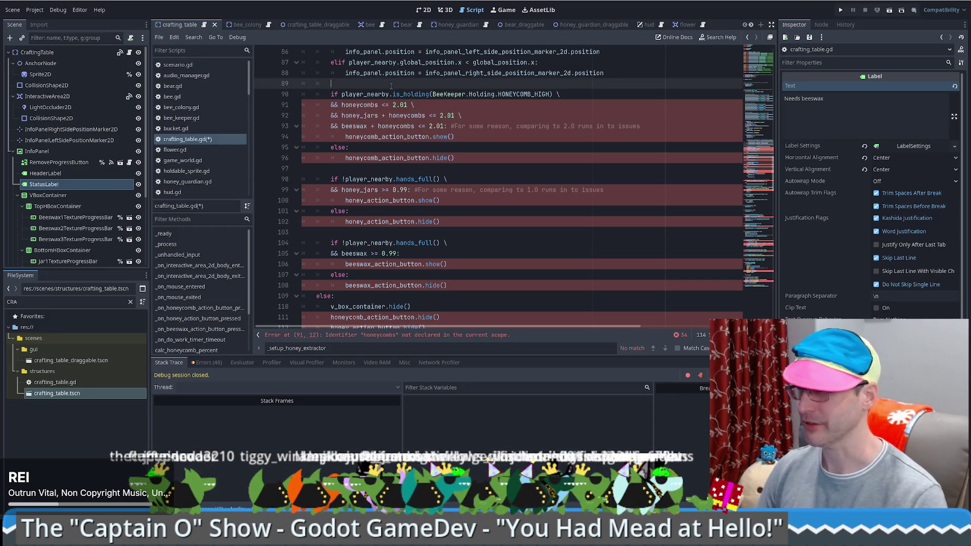
{"action": "key", "text": "BackSpace"}
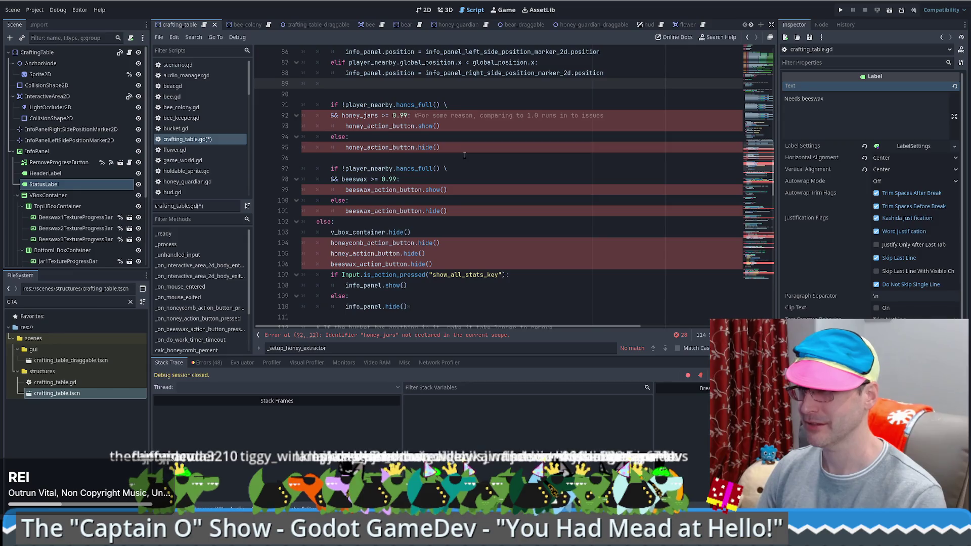
{"action": "key", "text": "BackSpace"}
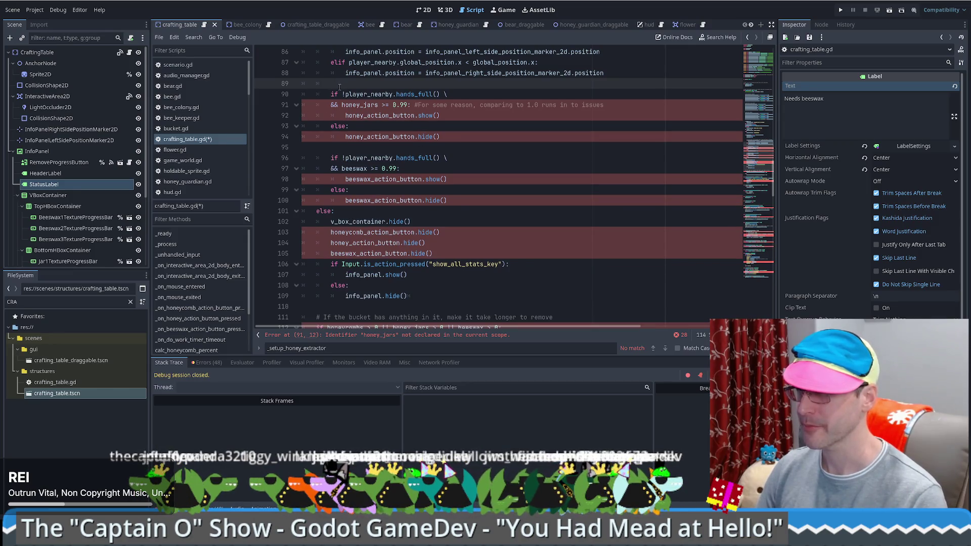
{"action": "mouse_move", "coordinate": [330, 84]}
{"action": "left_mouse_down"}
{"action": "mouse_move", "coordinate": [362, 94]}
{"action": "mouse_move", "coordinate": [467, 197]}
{"action": "left_mouse_up"}
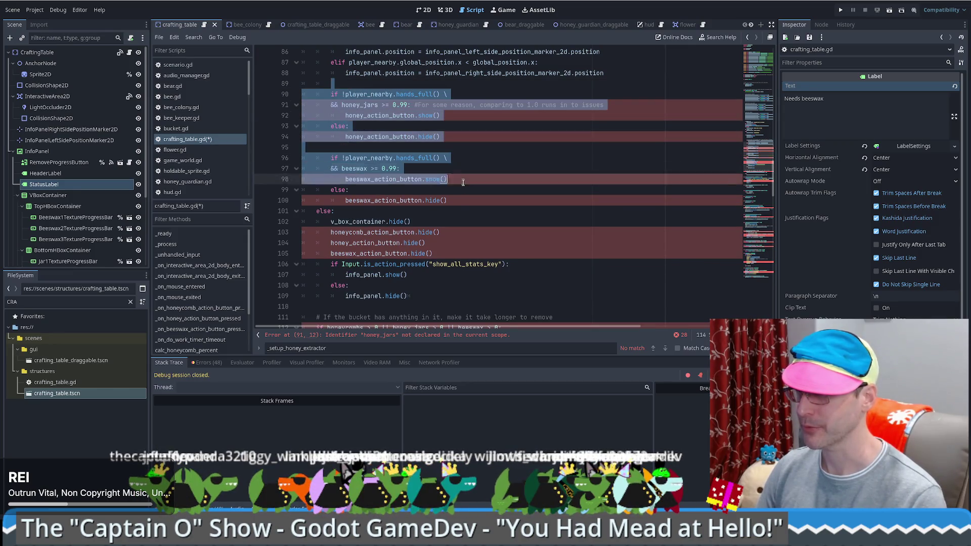
{"action": "key", "text": "BackSpace"}
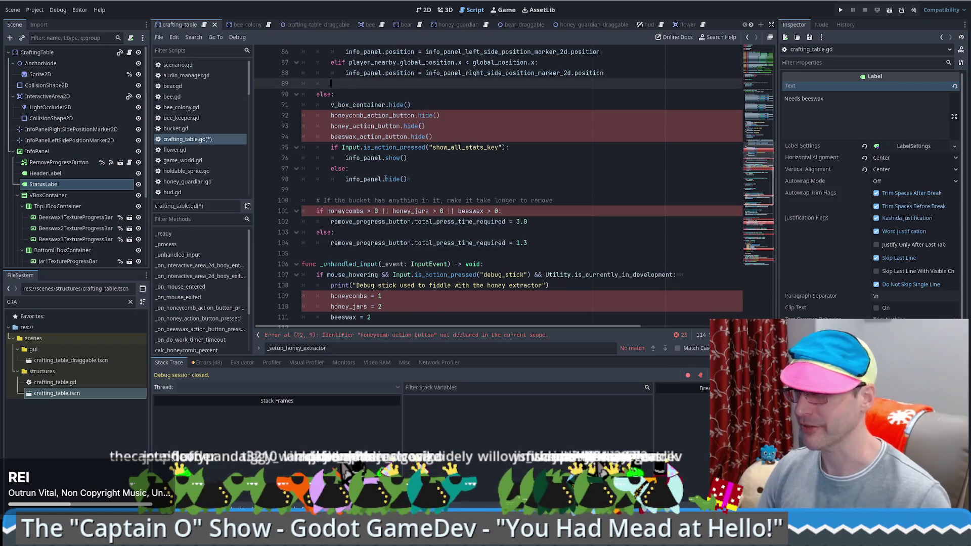
{"action": "scroll", "coordinate": [455, 182], "scroll_direction": "up", "scroll_amount": 1}
{"action": "left_click_drag", "start_coordinate": [410, 136], "coordinate": [453, 166]}
{"action": "key", "text": "BackSpace"}
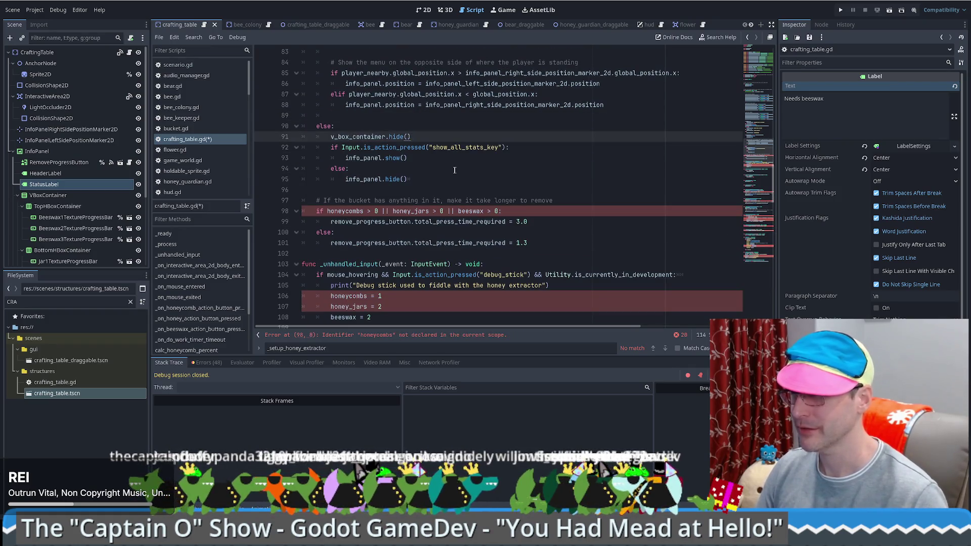
{"action": "scroll", "coordinate": [434, 163], "scroll_direction": "down", "scroll_amount": 3}
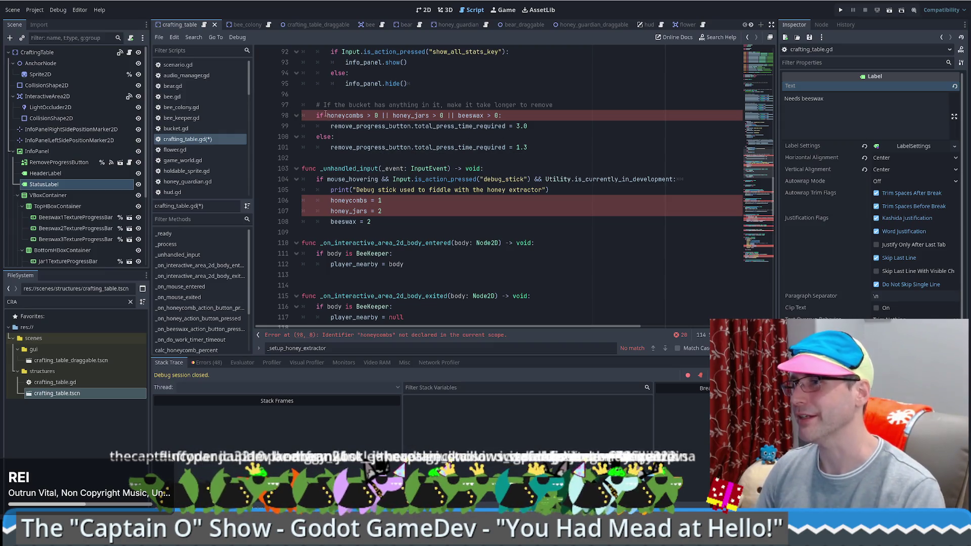
Step: Remove the honeycomb and honey-jar checks and reword the bucket comment for the table
{"action": "left_click_drag", "start_coordinate": [330, 115], "coordinate": [456, 118]}
{"action": "key", "text": "BackSpace"}
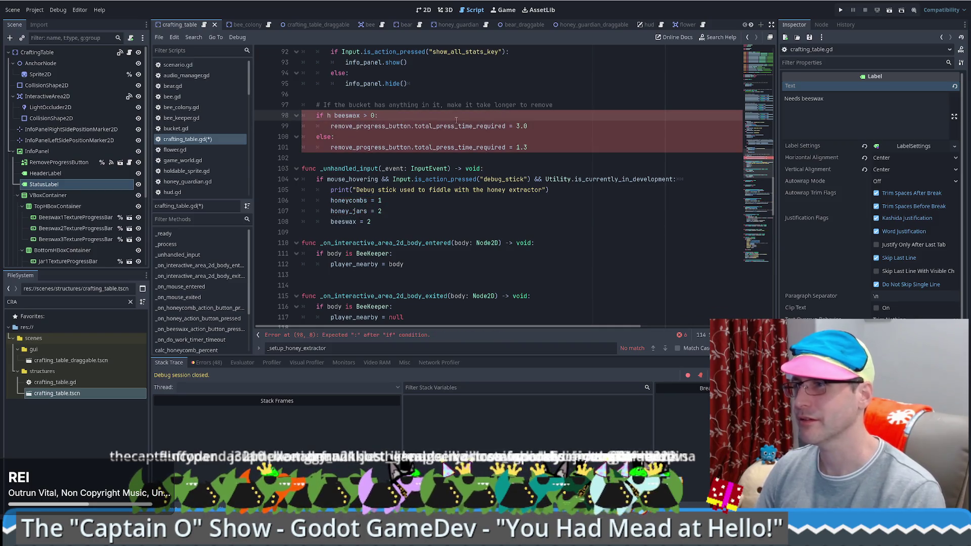
{"action": "double_click", "coordinate": [359, 105]}
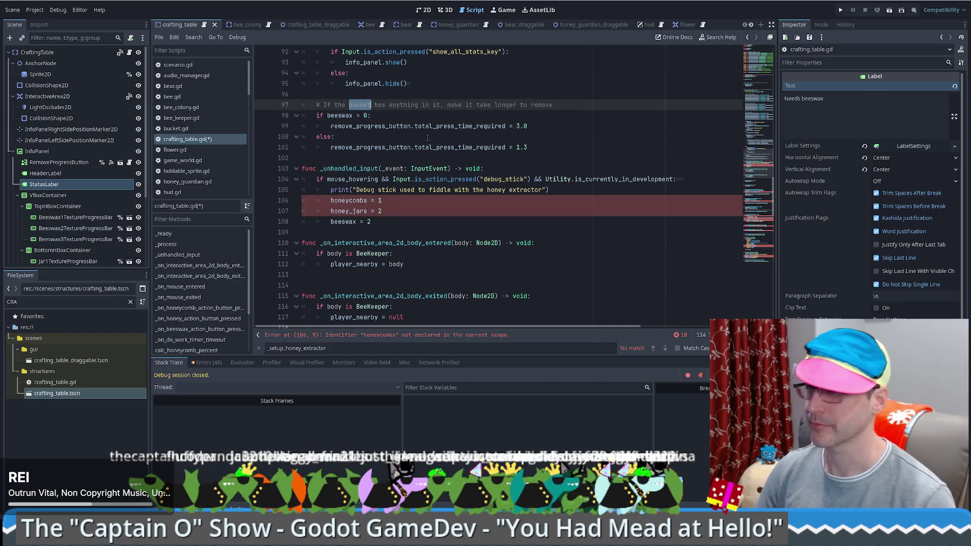
{"action": "type", "text": "table"}
{"action": "double_click", "coordinate": [352, 104]}
{"action": "type", "text": "structur"}
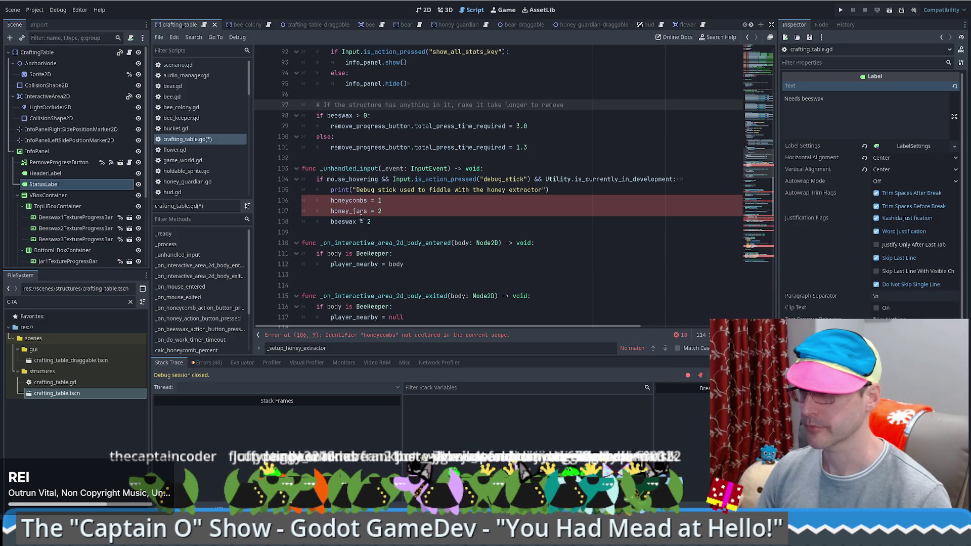
Step: Delete the debug honeycomb/honey-jar assignments and change the print message to 'crafting table'
{"action": "left_click_drag", "start_coordinate": [394, 217], "coordinate": [554, 190]}
{"action": "key", "text": "BackSpace"}
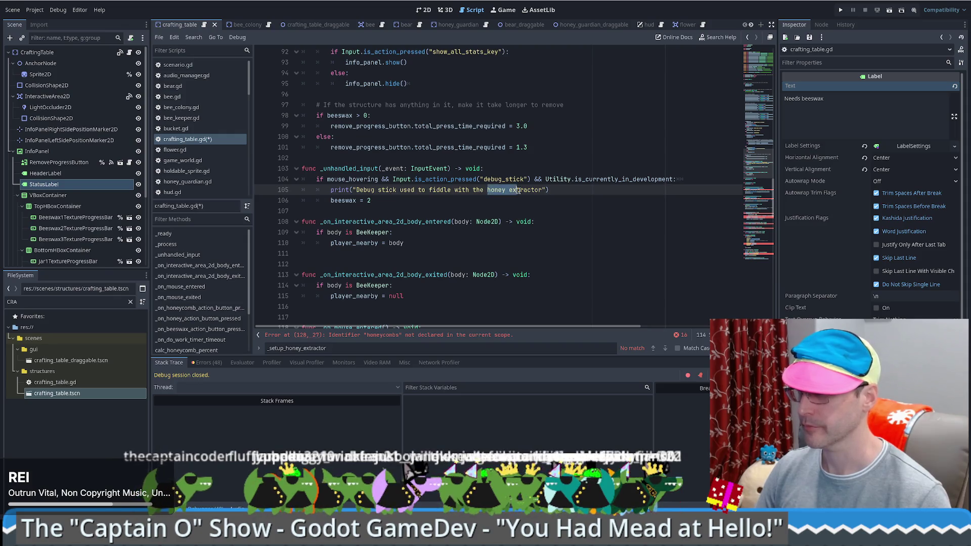
{"action": "left_click_drag", "start_coordinate": [487, 190], "coordinate": [543, 189]}
{"action": "type", "text": "crafting table"}
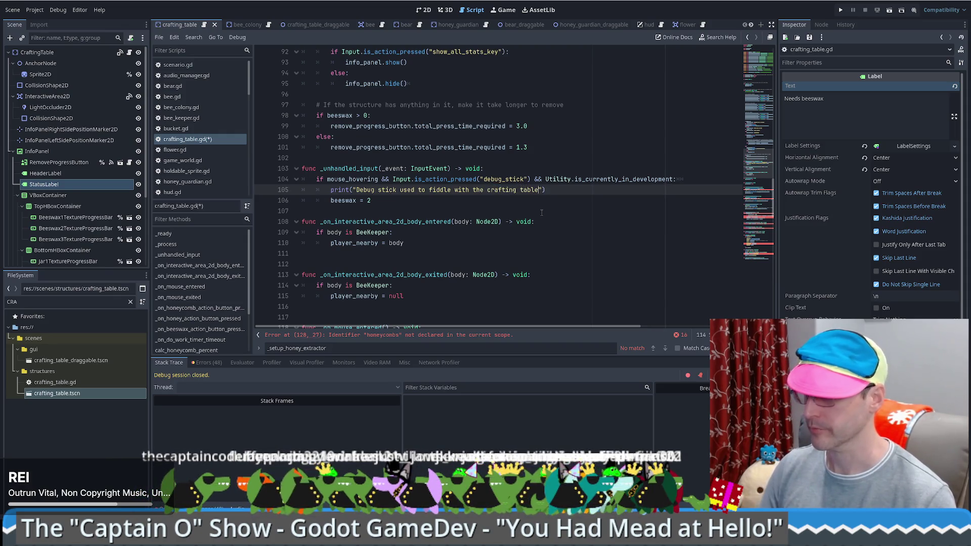
{"action": "scroll", "coordinate": [542, 212], "scroll_direction": "down", "scroll_amount": 1}
{"action": "scroll", "coordinate": [477, 202], "scroll_direction": "down", "scroll_amount": 3}
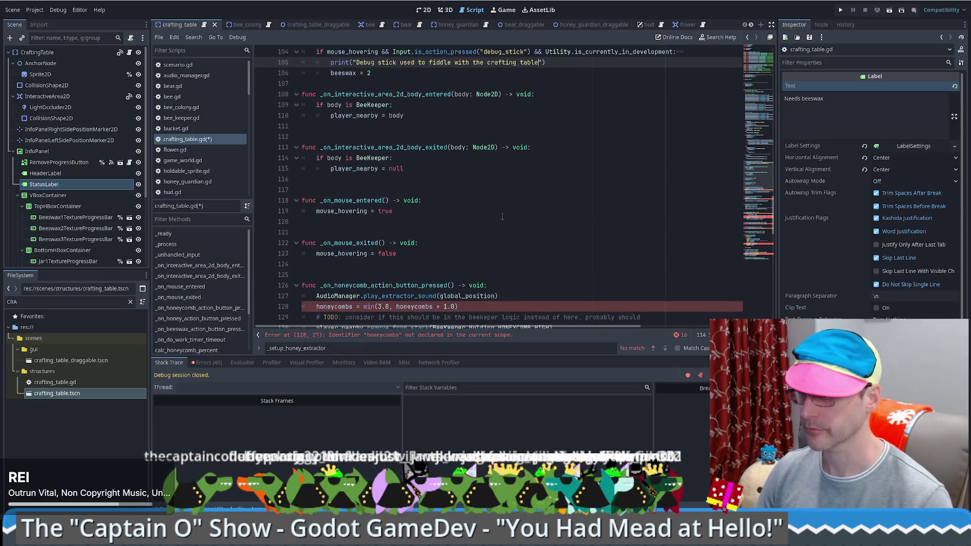
{"action": "left_click", "coordinate": [398, 85]}
{"action": "scroll", "coordinate": [409, 107], "scroll_direction": "down", "scroll_amount": 3}
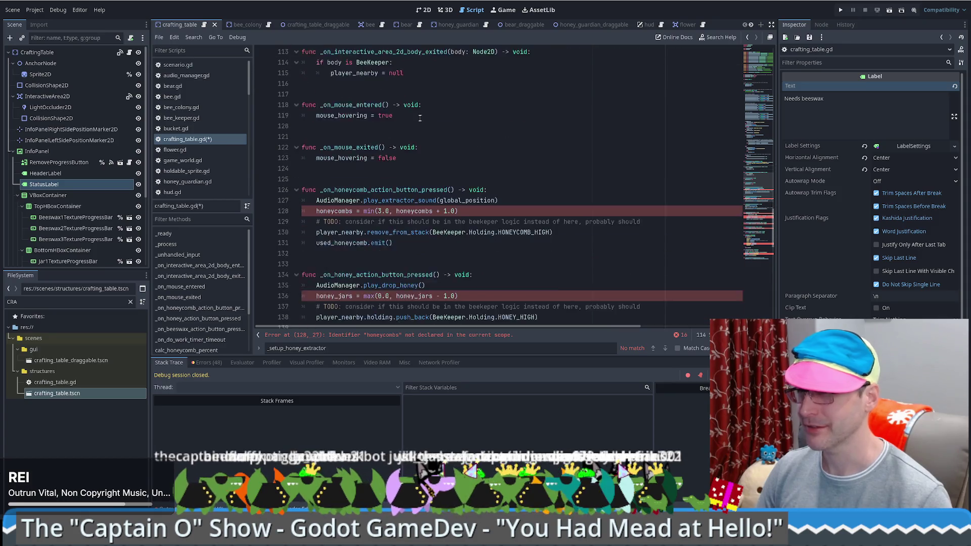
{"action": "scroll", "coordinate": [419, 116], "scroll_direction": "down", "scroll_amount": 1}
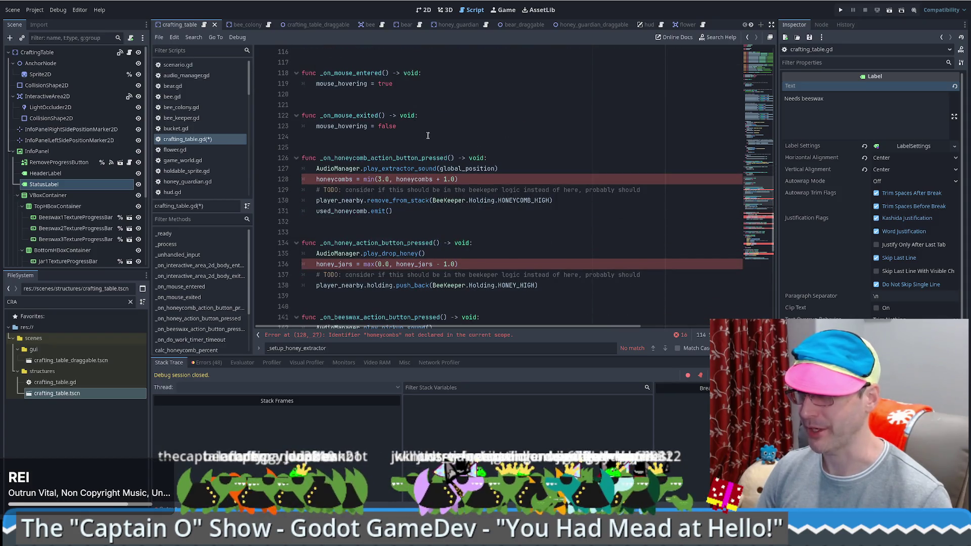
{"action": "scroll", "coordinate": [417, 131], "scroll_direction": "down", "scroll_amount": 1}
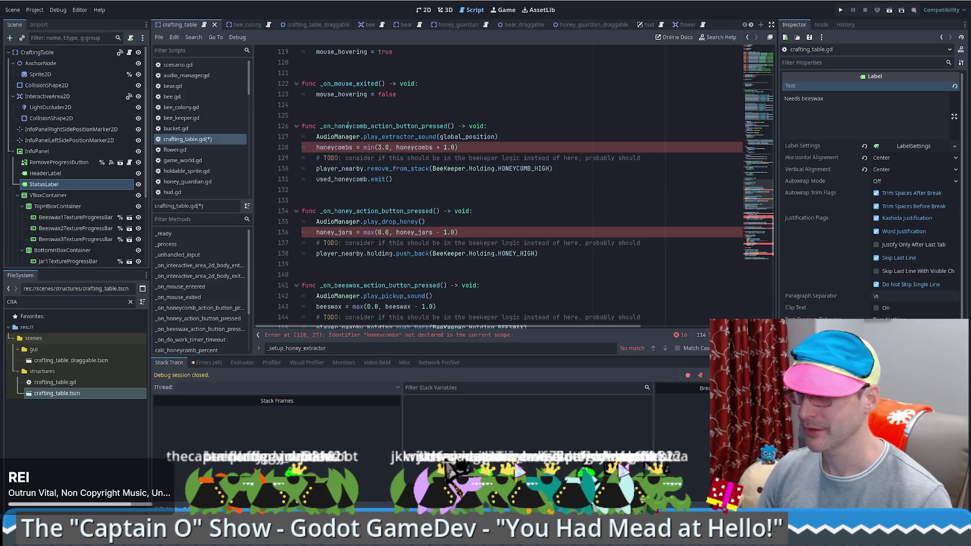
{"action": "mouse_move", "coordinate": [315, 115]}
{"action": "left_mouse_down"}
{"action": "mouse_move", "coordinate": [391, 133]}
{"action": "mouse_move", "coordinate": [320, 206]}
{"action": "left_mouse_up"}
{"action": "scroll", "coordinate": [390, 134], "scroll_direction": "down", "scroll_amount": 2}
Step: Give _on_do_work_timer_timeout a pass line and Ctrl+K-comment its honeycomb-to-honey-jar conversion block
{"action": "key", "text": "Delete"}
{"action": "scroll", "coordinate": [334, 164], "scroll_direction": "up", "scroll_amount": 4}
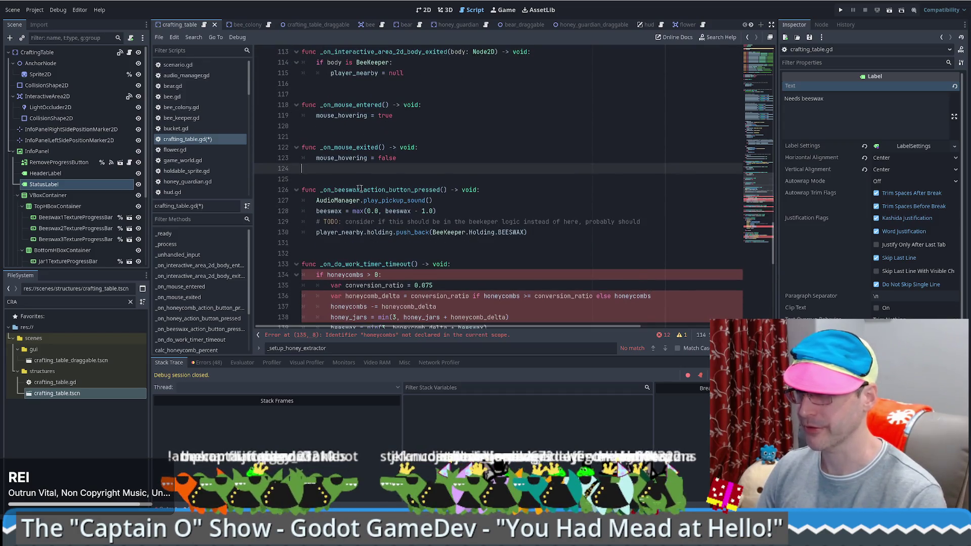
{"action": "scroll", "coordinate": [416, 176], "scroll_direction": "down", "scroll_amount": 4}
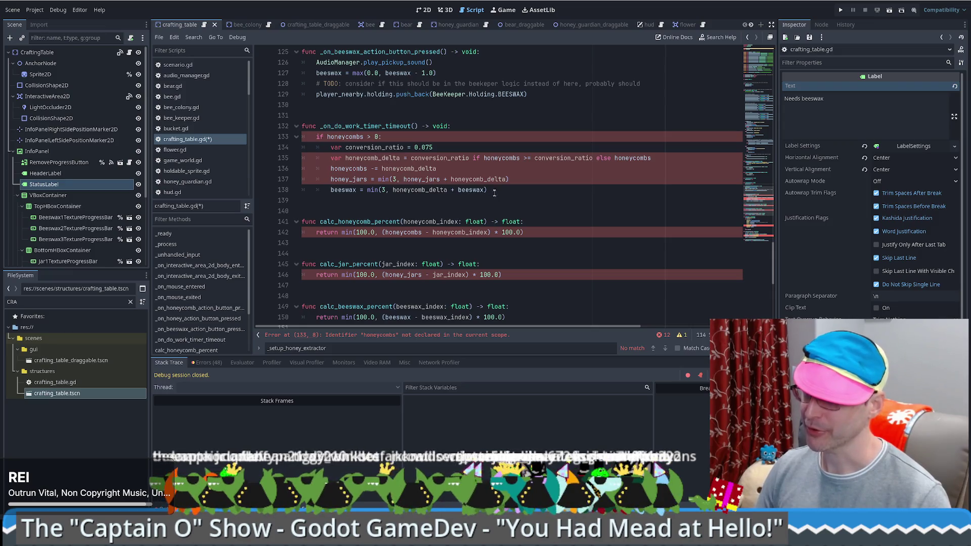
{"action": "left_click", "coordinate": [471, 127]}
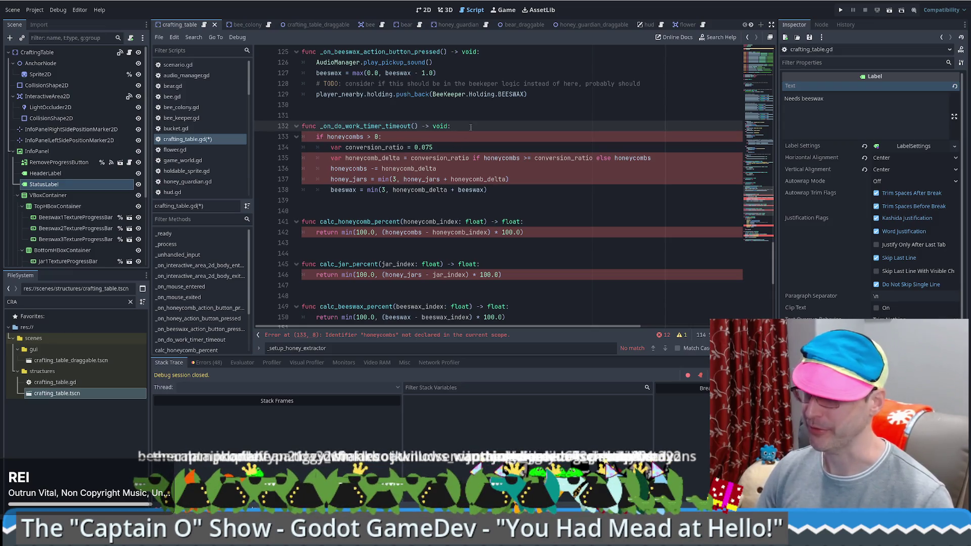
{"action": "key", "text": "Return"}
{"action": "type", "text": "pass"}
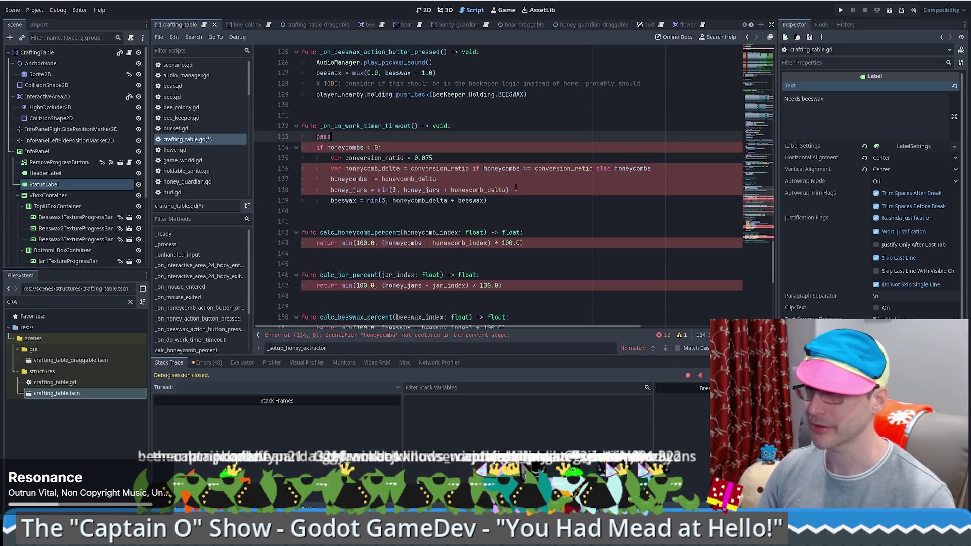
{"action": "mouse_move", "coordinate": [493, 201]}
{"action": "left_mouse_down"}
{"action": "mouse_move", "coordinate": [224, 169]}
{"action": "mouse_move", "coordinate": [235, 148]}
{"action": "left_mouse_up"}
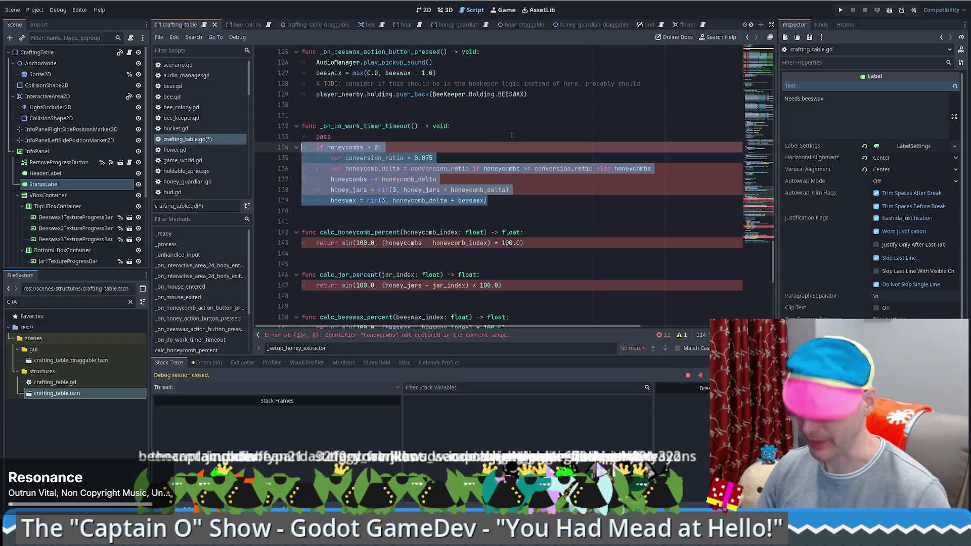
{"action": "key", "text": "ctrl+k"}
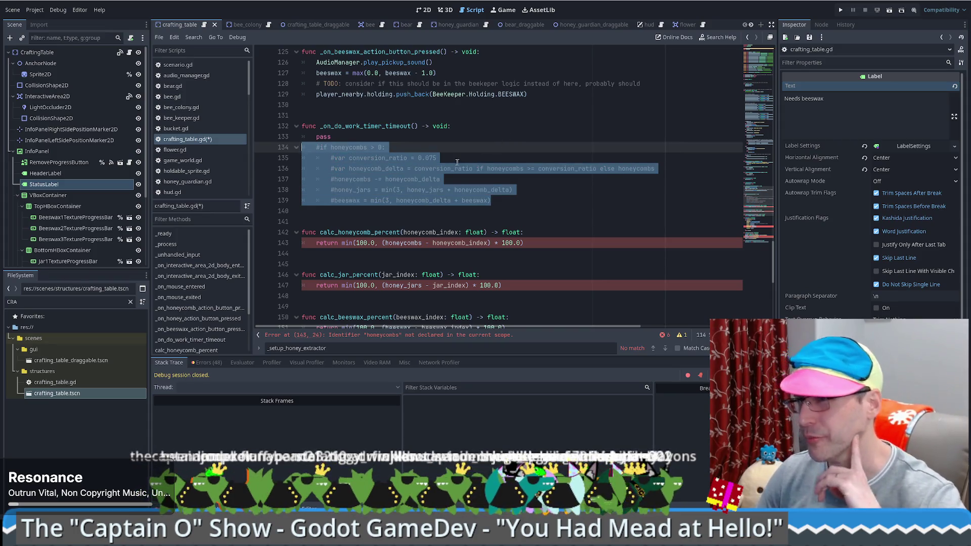
{"action": "left_click", "coordinate": [460, 161]}
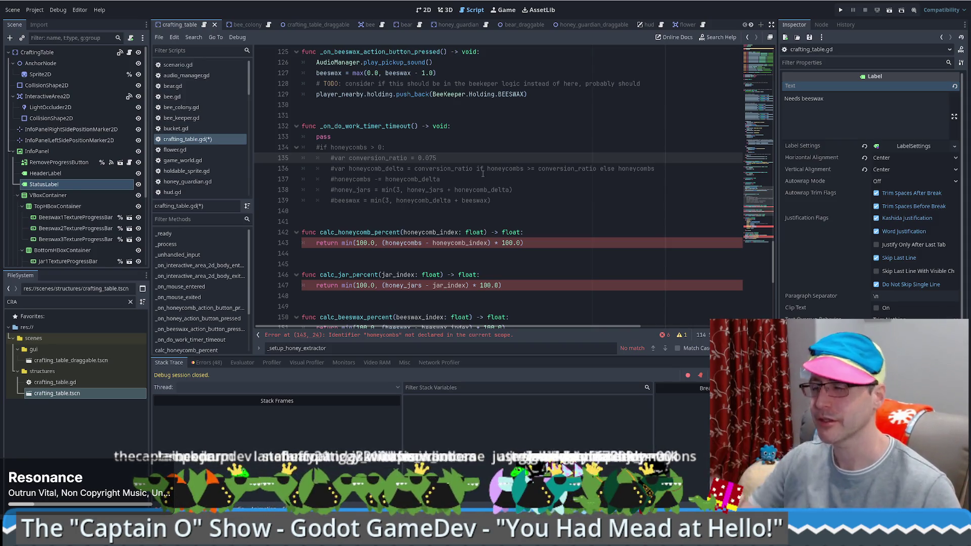
{"action": "scroll", "coordinate": [395, 167], "scroll_direction": "down", "scroll_amount": 3}
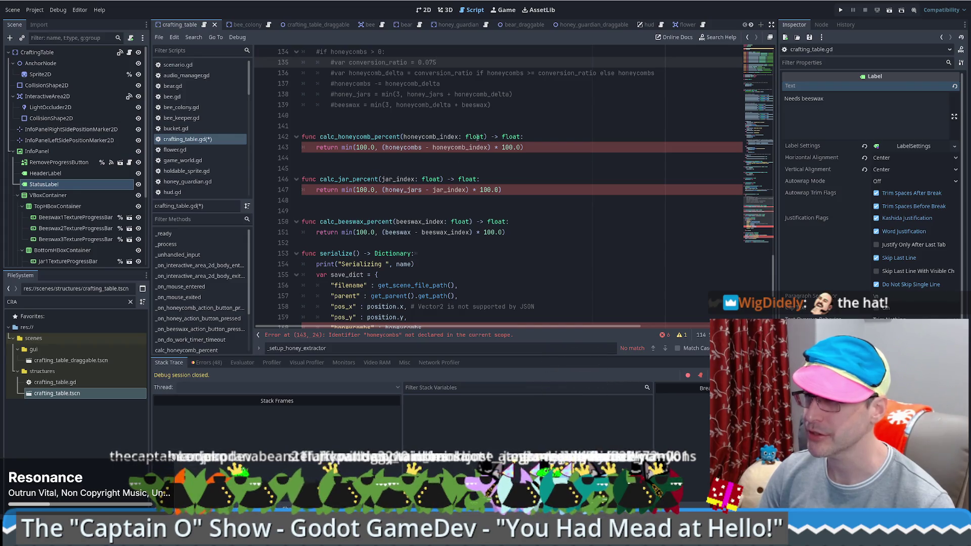
Step: Delete the calc_honeycomb_percent and calc_jar_percent functions
{"action": "left_click_drag", "start_coordinate": [516, 195], "coordinate": [298, 116]}
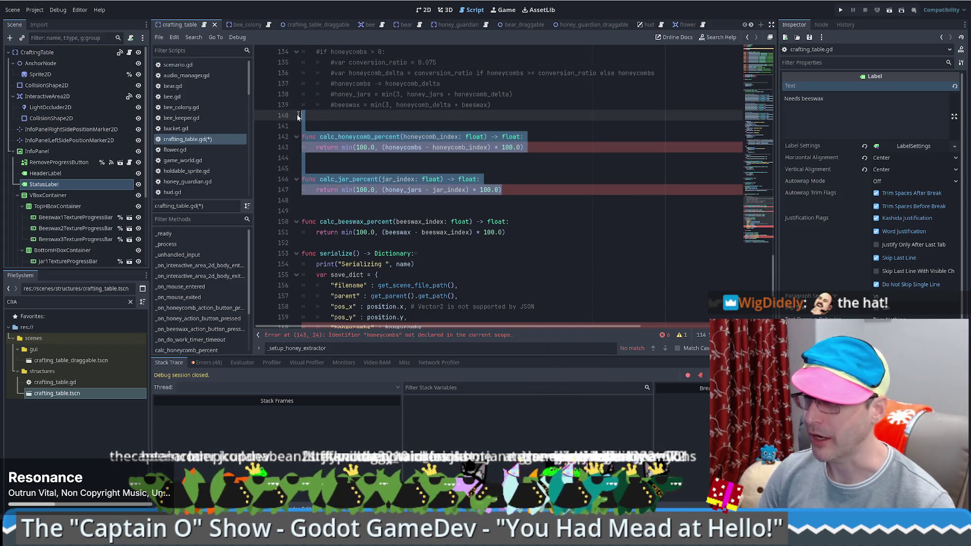
{"action": "key", "text": "BackSpace"}
{"action": "key", "text": "BackSpace"}
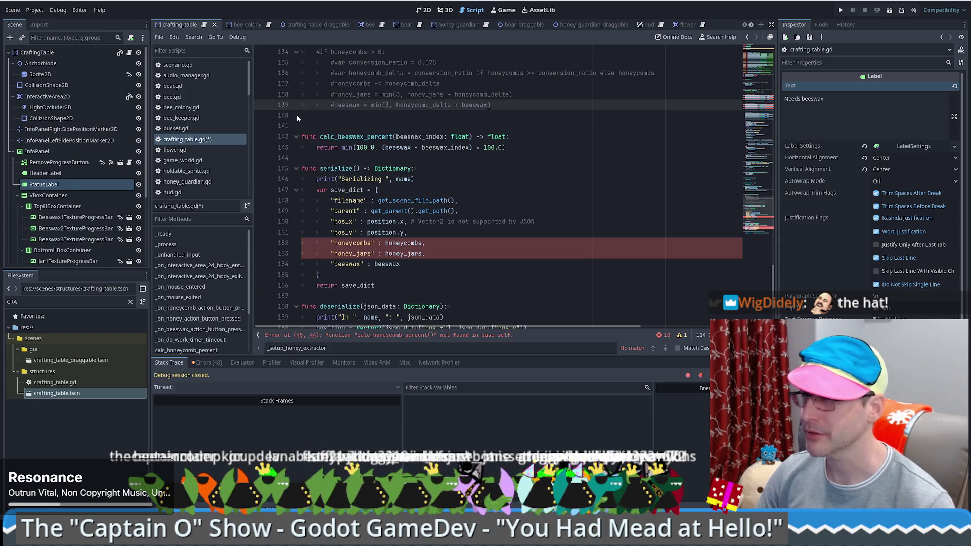
{"action": "key", "text": "Delete"}
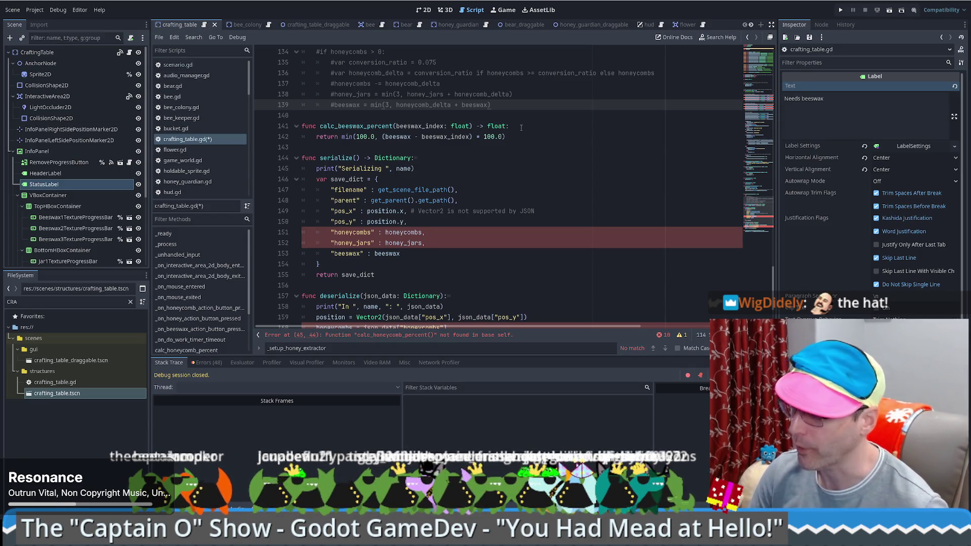
{"action": "scroll", "coordinate": [417, 144], "scroll_direction": "down", "scroll_amount": 3}
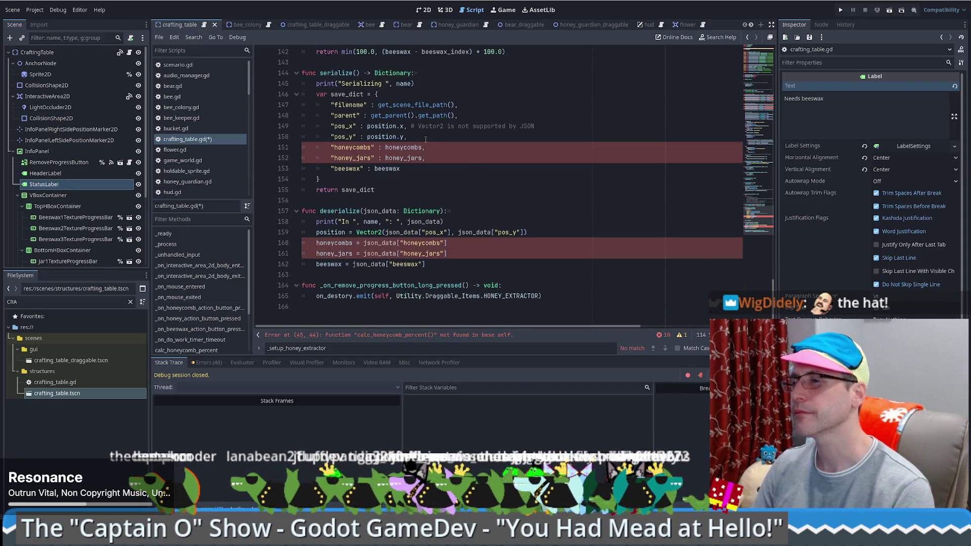
Step: Remove the honeycombs and honey_jars entries from serialize and deserialize, keeping only beeswax
{"action": "left_click_drag", "start_coordinate": [426, 140], "coordinate": [437, 156]}
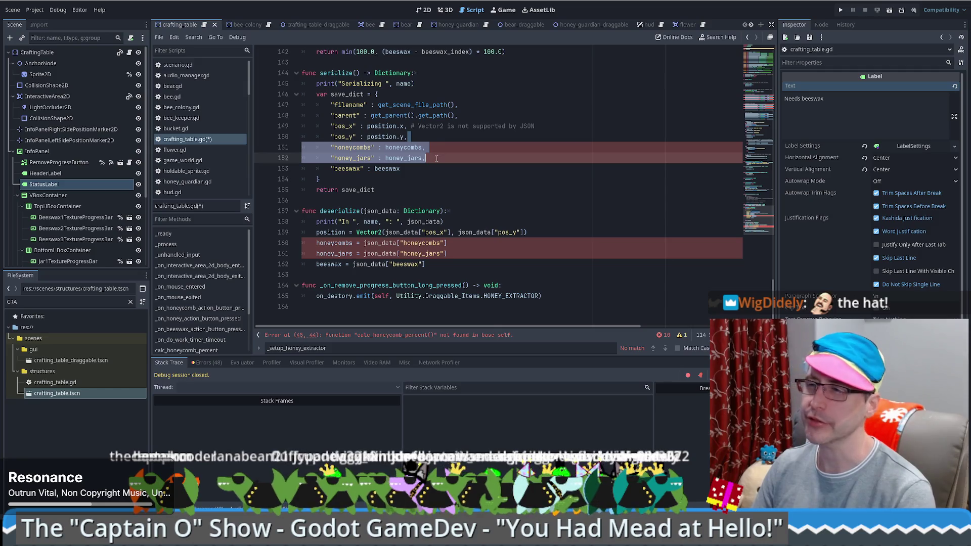
{"action": "key", "text": "BackSpace"}
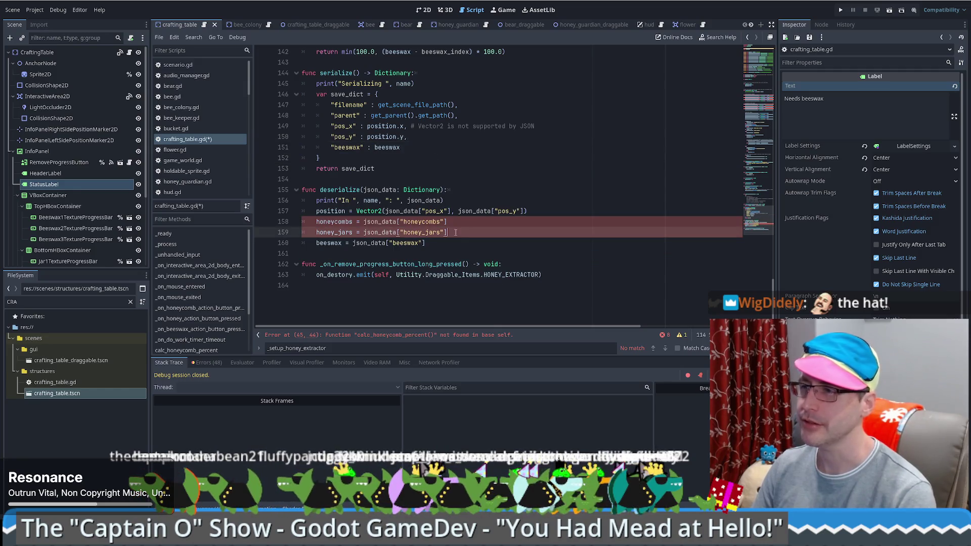
{"action": "left_click_drag", "start_coordinate": [448, 232], "coordinate": [543, 214]}
{"action": "key", "text": "BackSpace"}
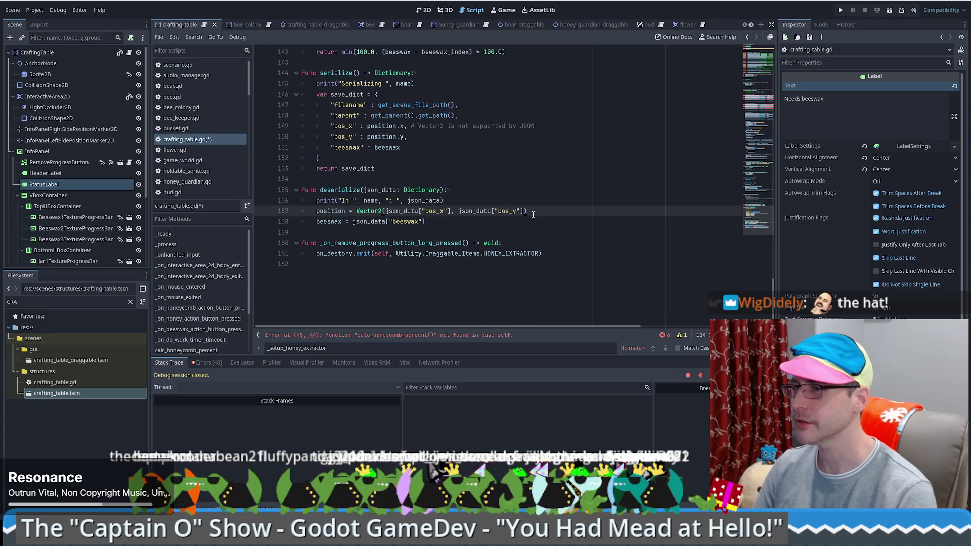
{"action": "left_click", "coordinate": [497, 224]}
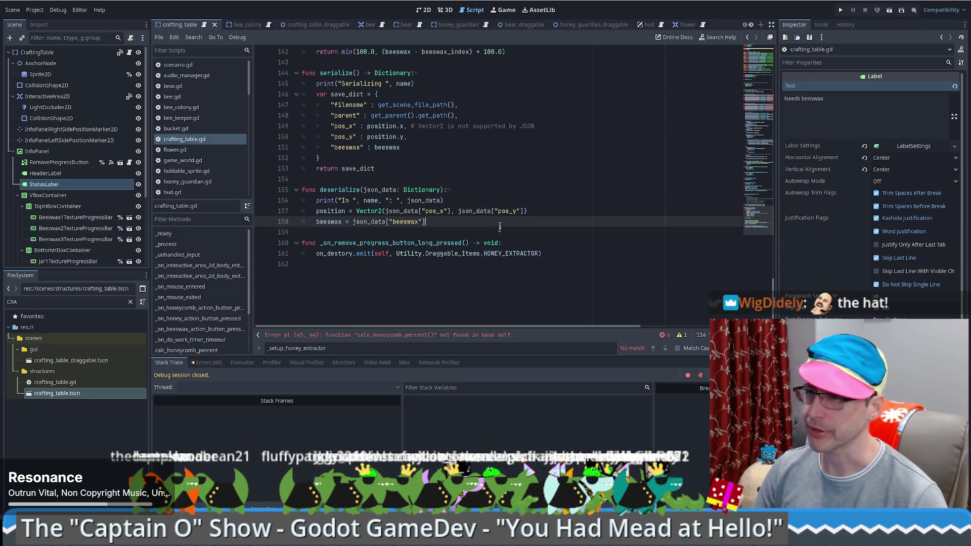
Step: Make the remove handler emit CRAFTING_TABLE instead of HONEY_EXTRACTOR and save the script
{"action": "double_click", "coordinate": [503, 253]}
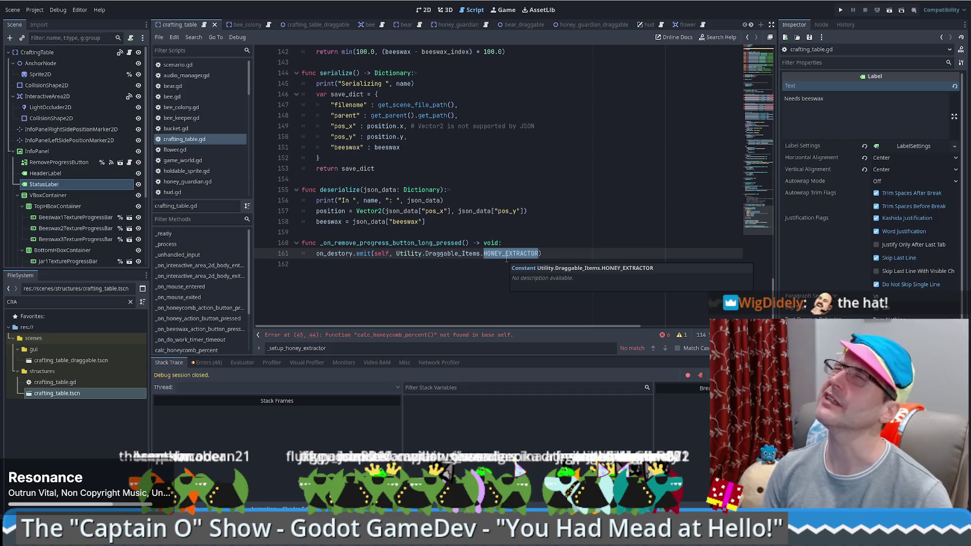
{"action": "type", "text": "craf"}
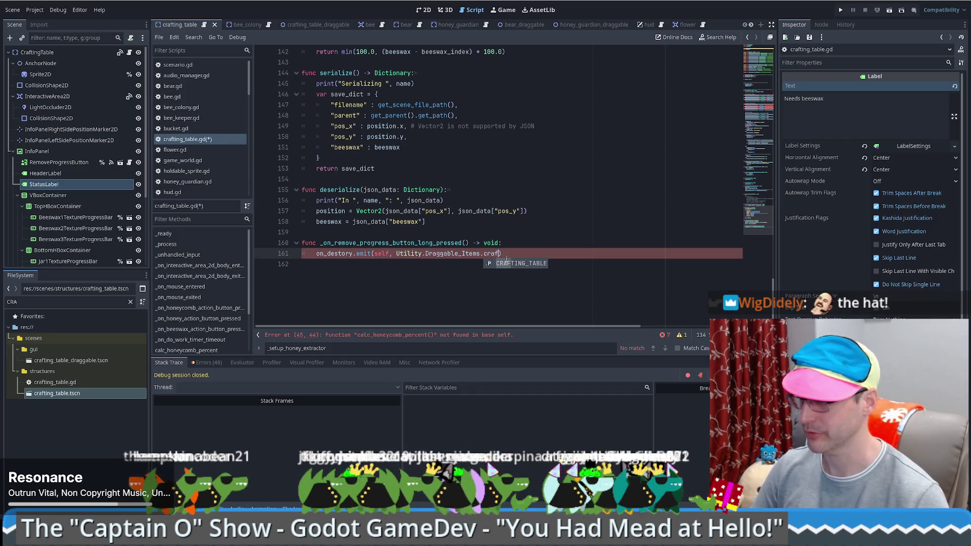
{"action": "key", "text": "Return"}
{"action": "key", "text": "ctrl+s"}
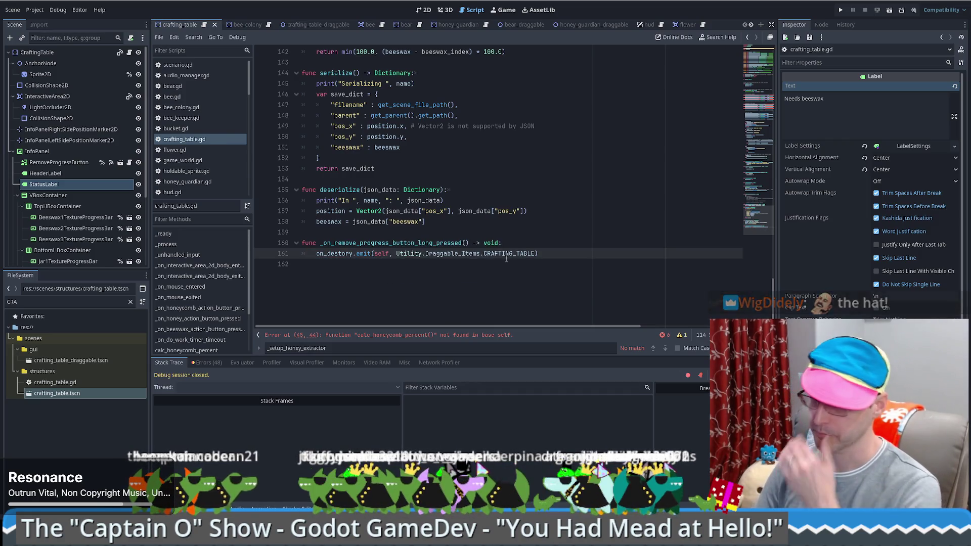
{"action": "left_click", "coordinate": [764, 116]}
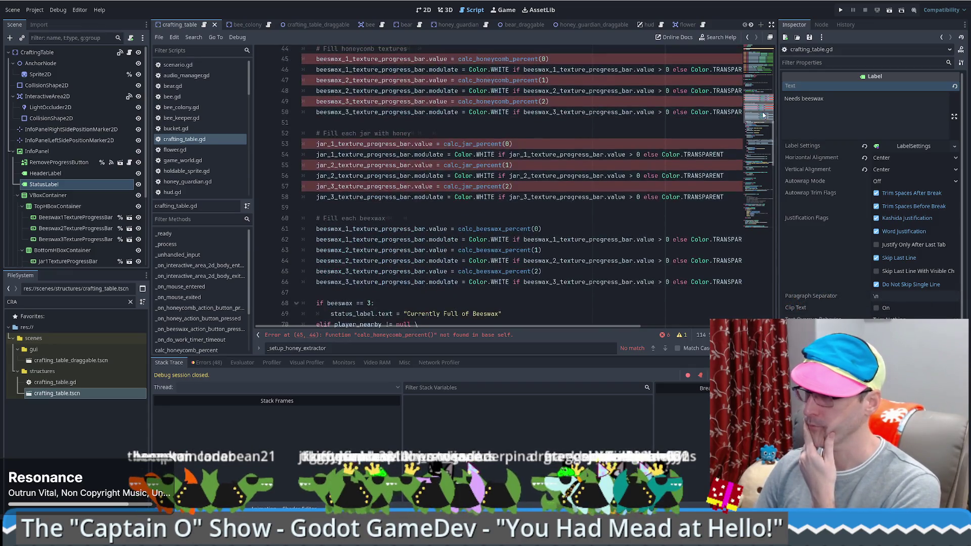
Step: Replace calc_honeycomb_percent with calc_beeswax_percent in the _process fill updates on lines 45–49
{"action": "left_click_drag", "start_coordinate": [764, 116], "coordinate": [764, 112]}
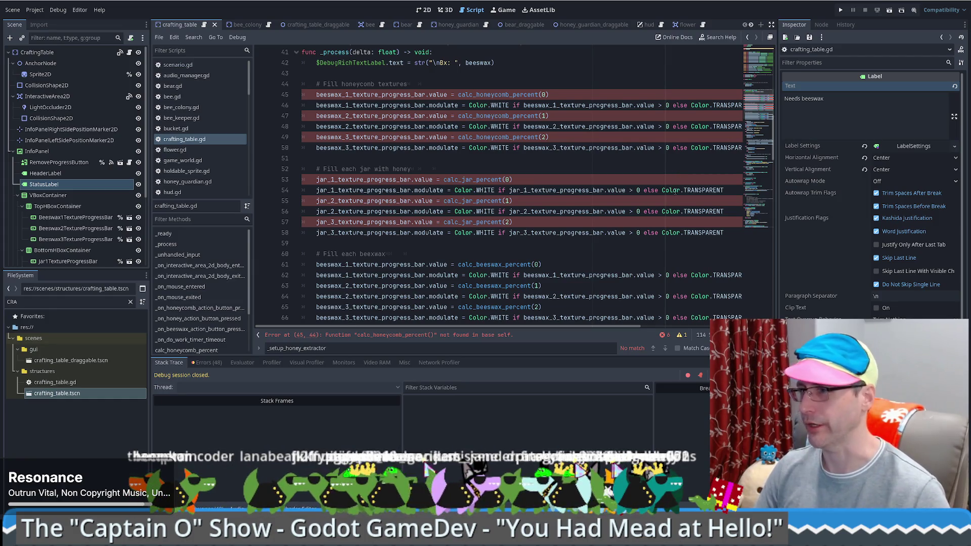
{"action": "double_click", "coordinate": [489, 95]}
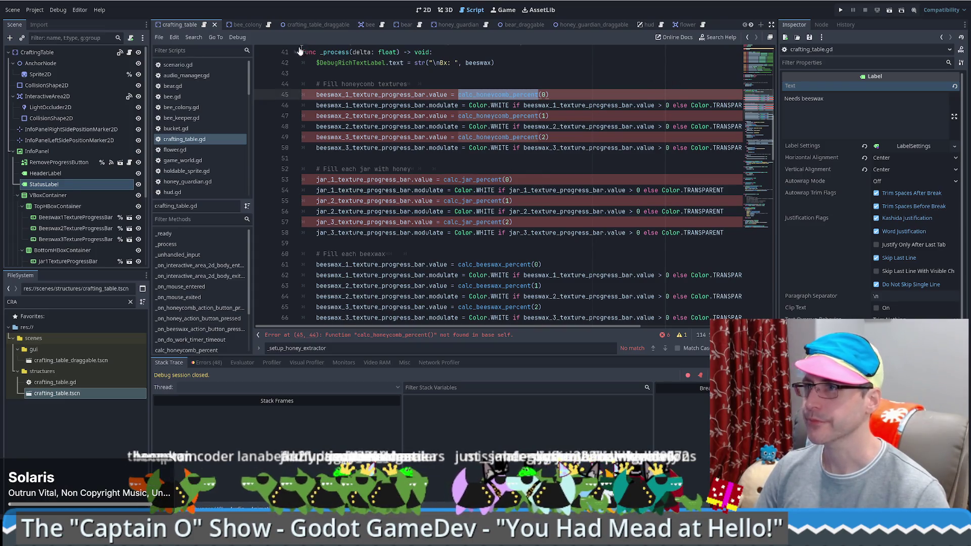
{"action": "left_click", "coordinate": [486, 94]}
{"action": "key", "text": "BackSpace"}
{"action": "type", "text": "beeswax"}
{"action": "double_click", "coordinate": [493, 95]}
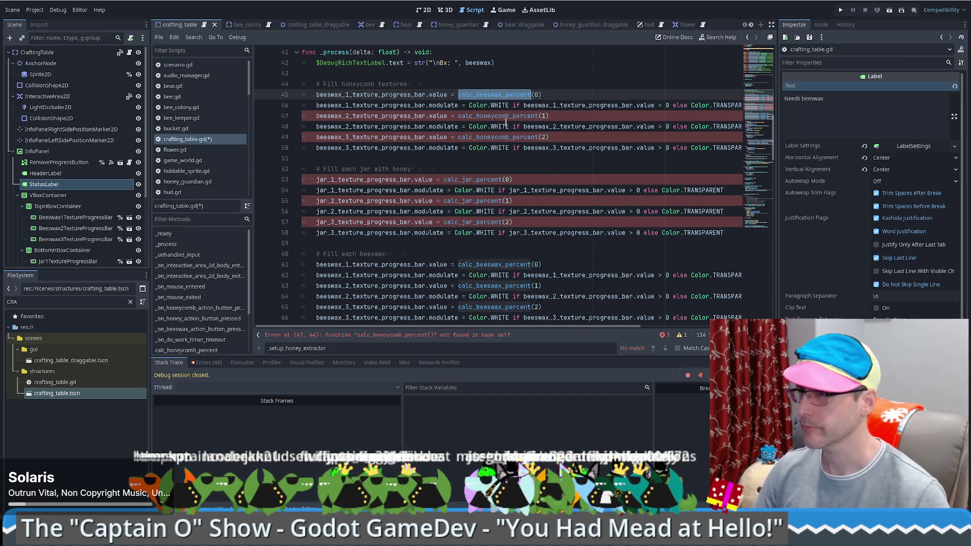
{"action": "left_click", "coordinate": [503, 116]}
{"action": "double_click", "coordinate": [502, 133]}
{"action": "key", "text": "ctrl+v"}
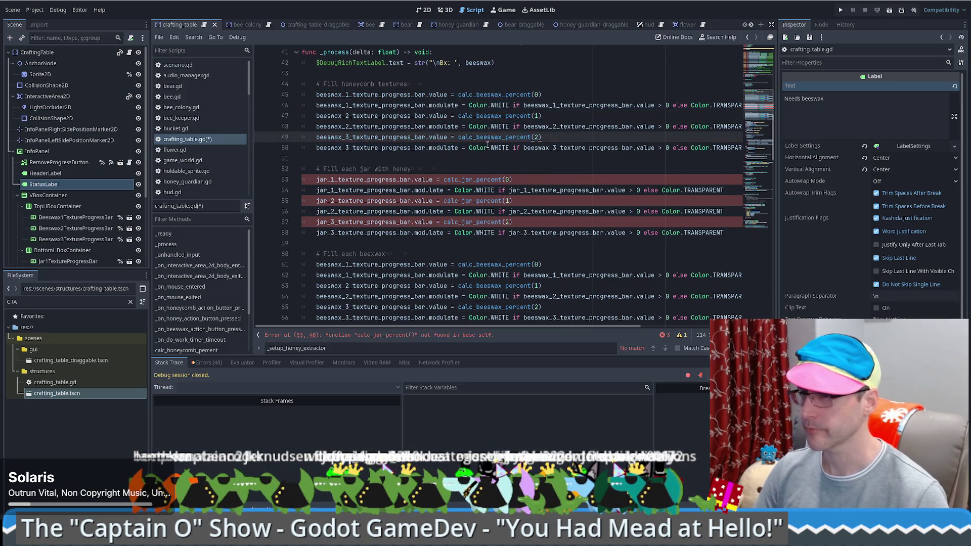
{"action": "scroll", "coordinate": [487, 148], "scroll_direction": "down", "scroll_amount": 1}
Step: Delete the jar-with-honey fill block from _process
{"action": "left_click_drag", "start_coordinate": [352, 215], "coordinate": [303, 138]}
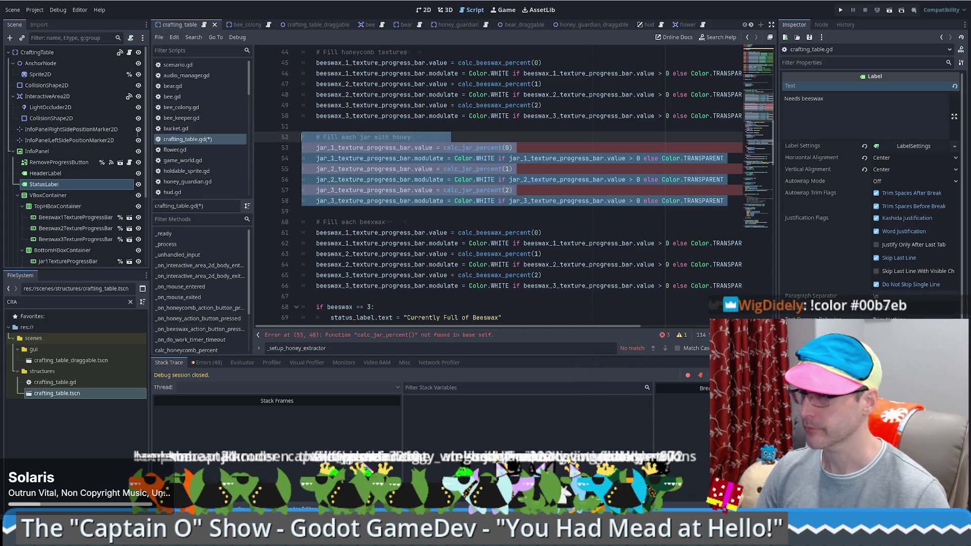
{"action": "key", "text": "BackSpace"}
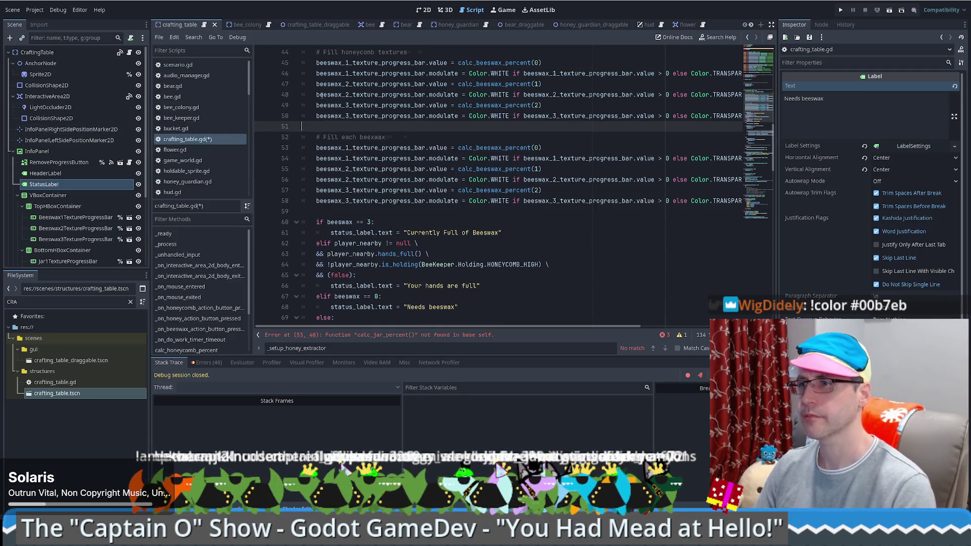
{"action": "left_click", "coordinate": [425, 10]}
Step: Delete the Jar1–Jar6 progress bars from the scene tree, keeping the three Beeswax bars
{"action": "left_click", "coordinate": [73, 217]}
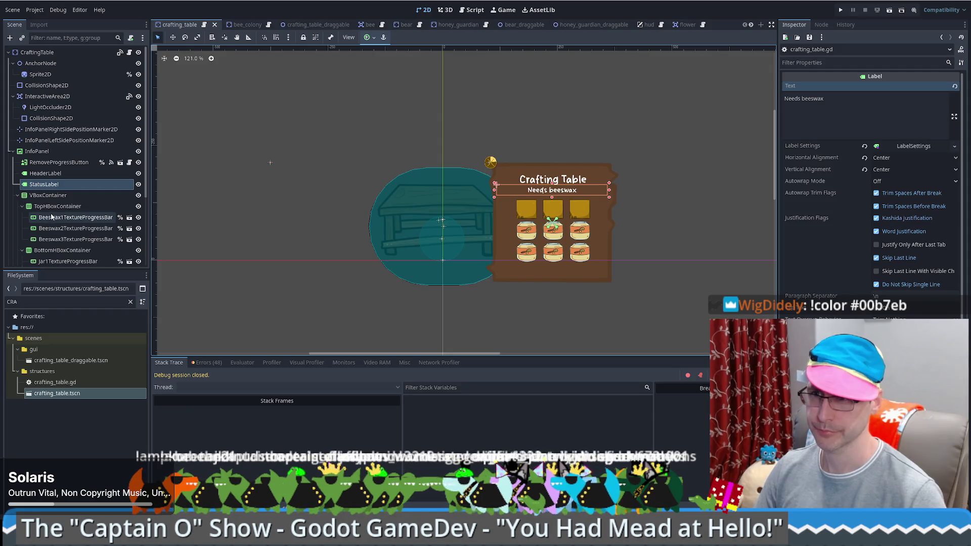
{"action": "left_click", "coordinate": [61, 239], "text": "shift"}
{"action": "scroll", "coordinate": [52, 201], "scroll_direction": "down", "scroll_amount": 3}
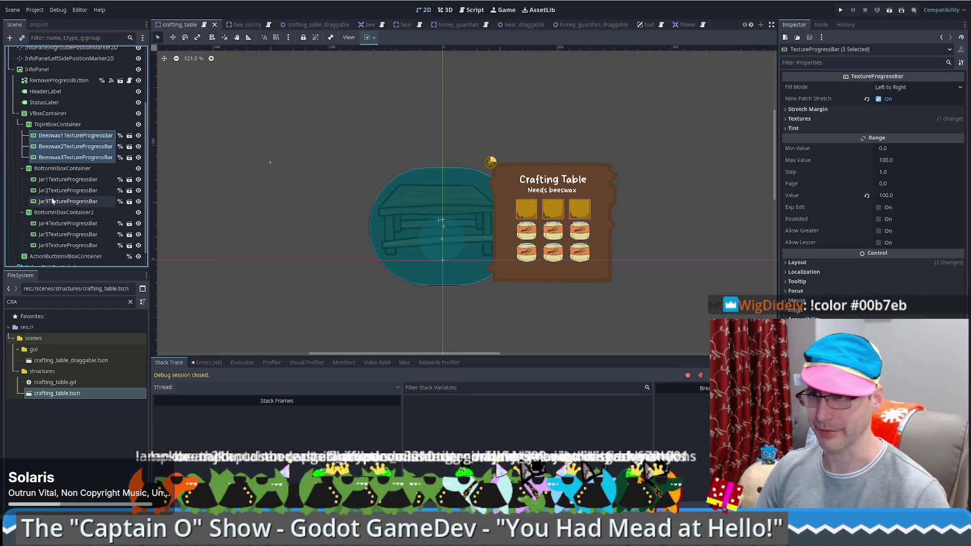
{"action": "left_click", "coordinate": [61, 179]}
{"action": "left_click", "coordinate": [58, 201], "text": "shift"}
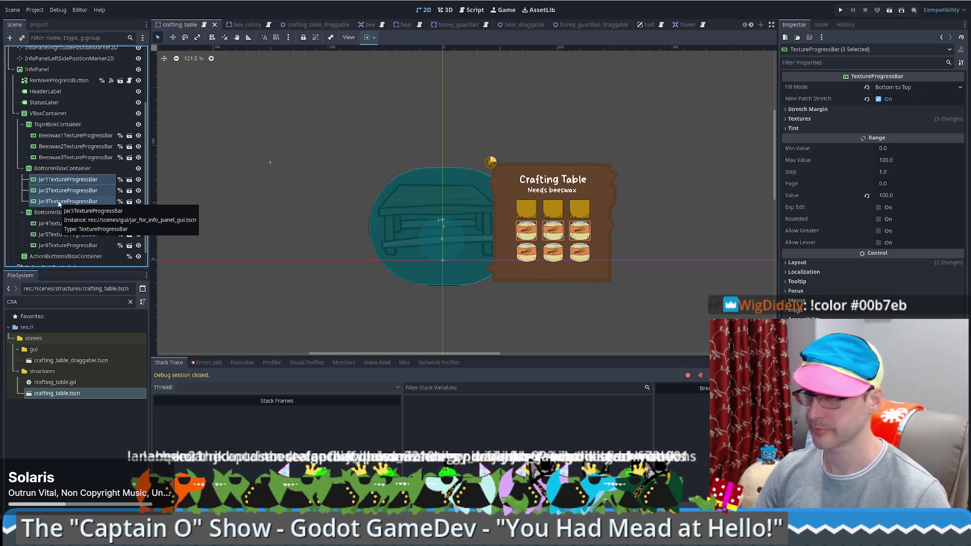
{"action": "key", "text": "Delete"}
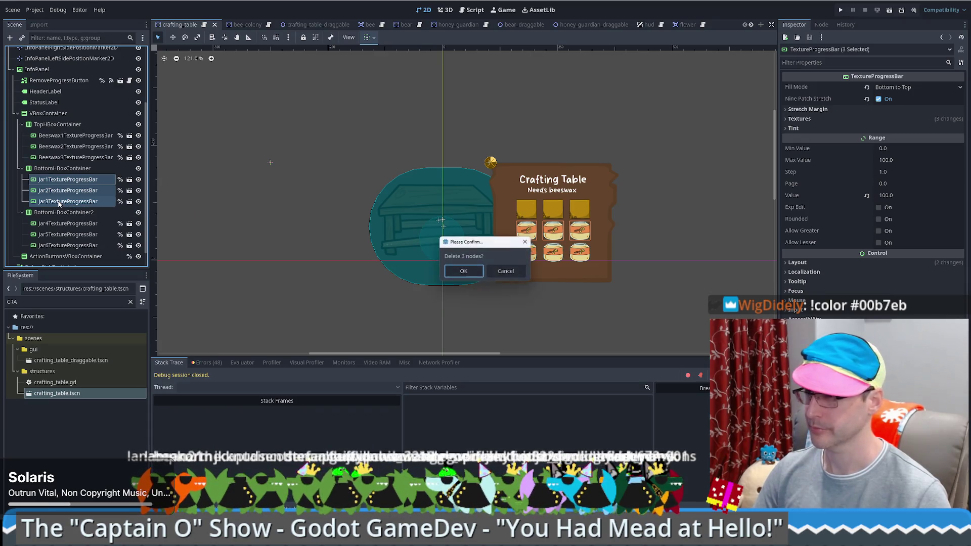
{"action": "left_click", "coordinate": [472, 271]}
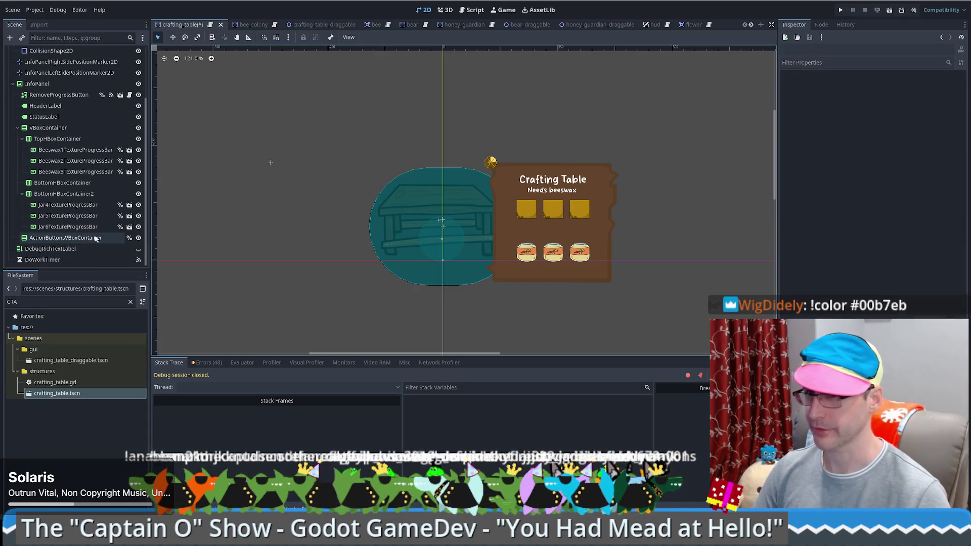
{"action": "left_click", "coordinate": [67, 205]}
{"action": "left_click", "coordinate": [67, 227], "text": "shift"}
{"action": "key", "text": "Delete"}
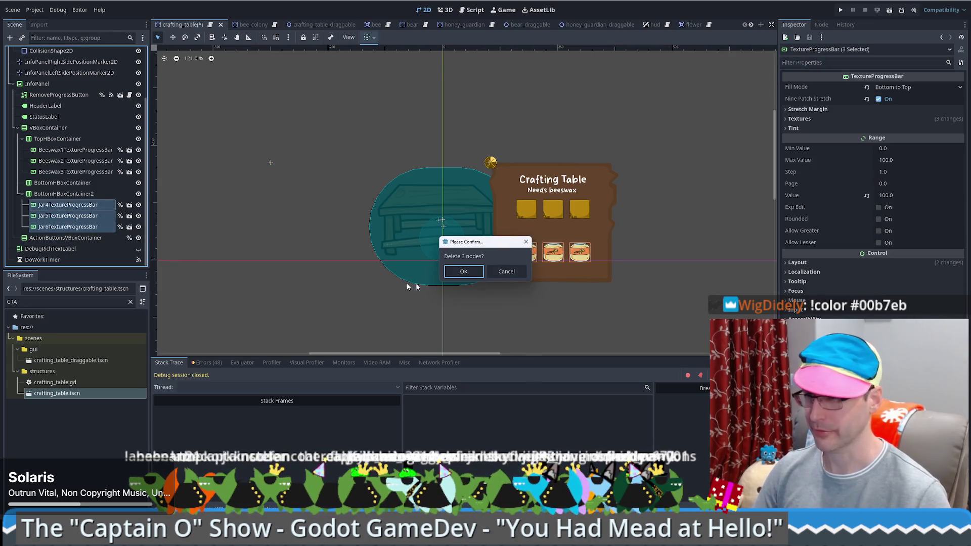
{"action": "left_click", "coordinate": [464, 272]}
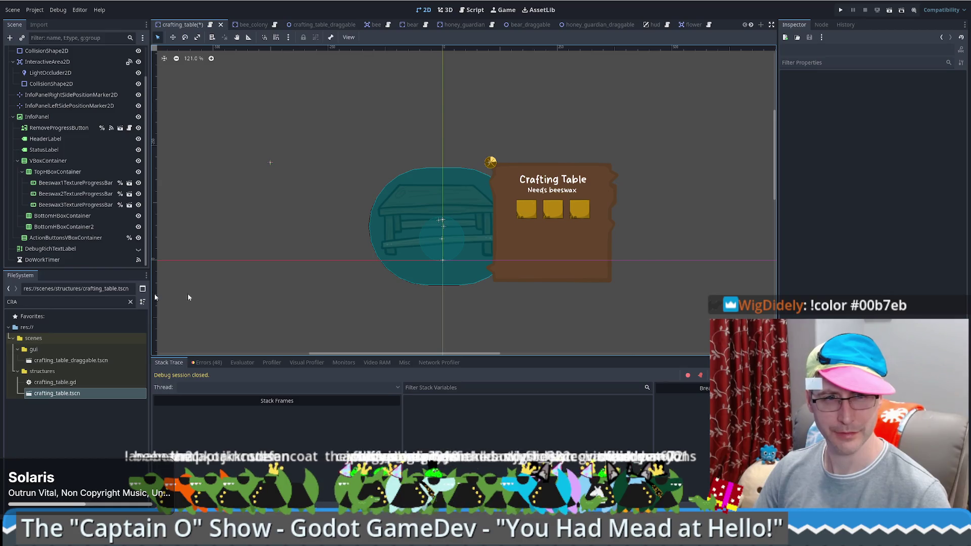
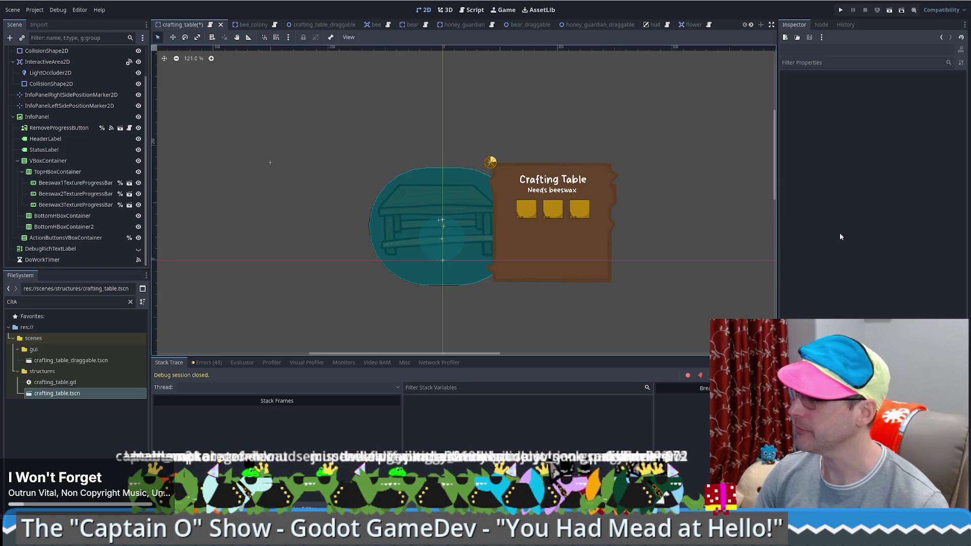
{"action": "scroll", "coordinate": [86, 205], "scroll_direction": "up", "scroll_amount": 3}
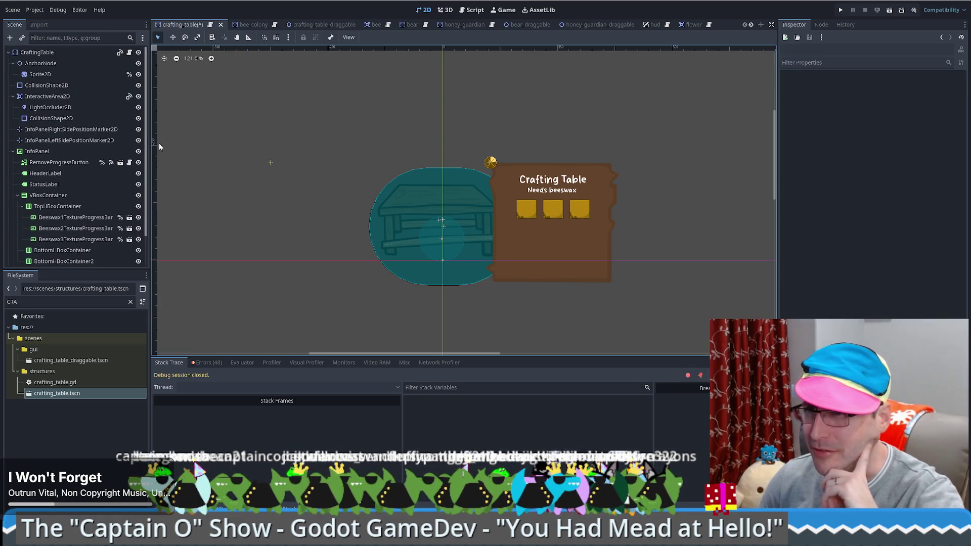
Step: Save the crafting table scene from its root node and bring up crafting_table.gd
{"action": "left_click", "coordinate": [56, 53]}
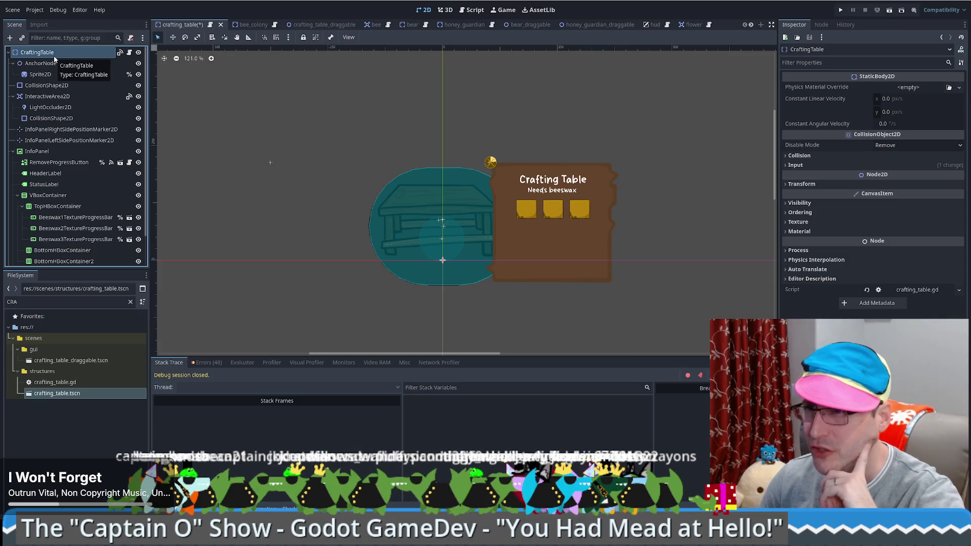
{"action": "scroll", "coordinate": [117, 168], "scroll_direction": "down", "scroll_amount": 2}
{"action": "scroll", "coordinate": [106, 182], "scroll_direction": "up", "scroll_amount": 2}
{"action": "scroll", "coordinate": [105, 188], "scroll_direction": "down", "scroll_amount": 2}
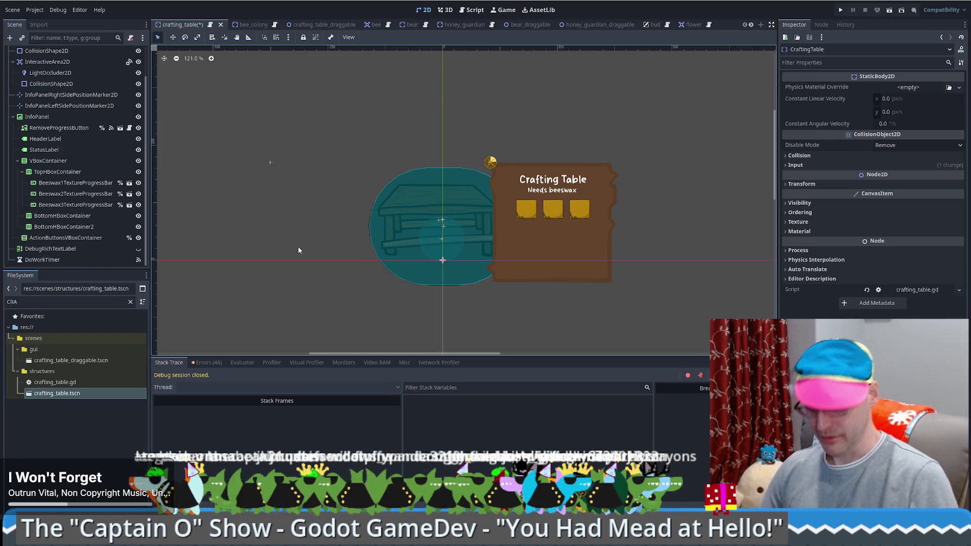
{"action": "key", "text": "ctrl+s"}
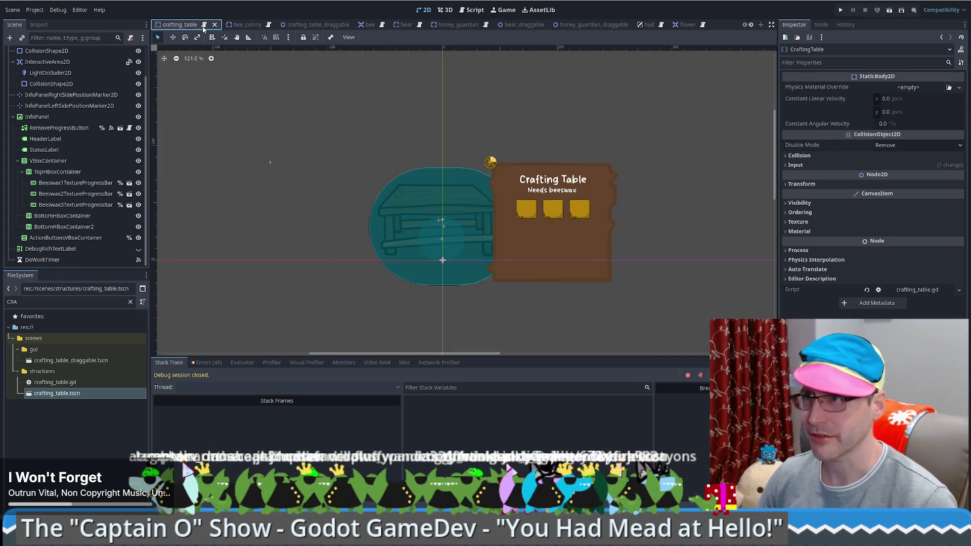
{"action": "left_click", "coordinate": [204, 26]}
Step: Delete the redundant beeswax fill block and the jar_1–jar_6 onready vars, then save
{"action": "left_click_drag", "start_coordinate": [348, 217], "coordinate": [318, 136]}
{"action": "key", "text": "BackSpace"}
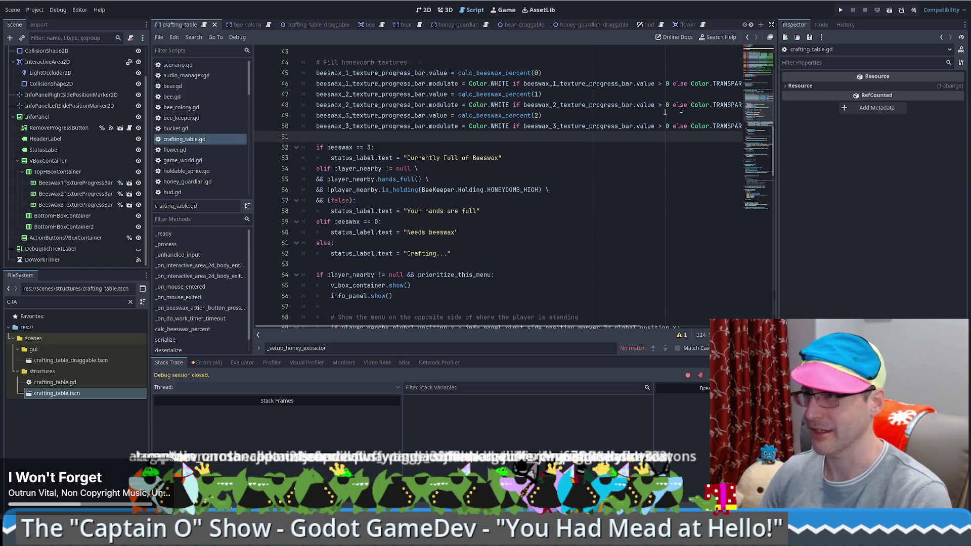
{"action": "scroll", "coordinate": [560, 158], "scroll_direction": "up", "scroll_amount": 10}
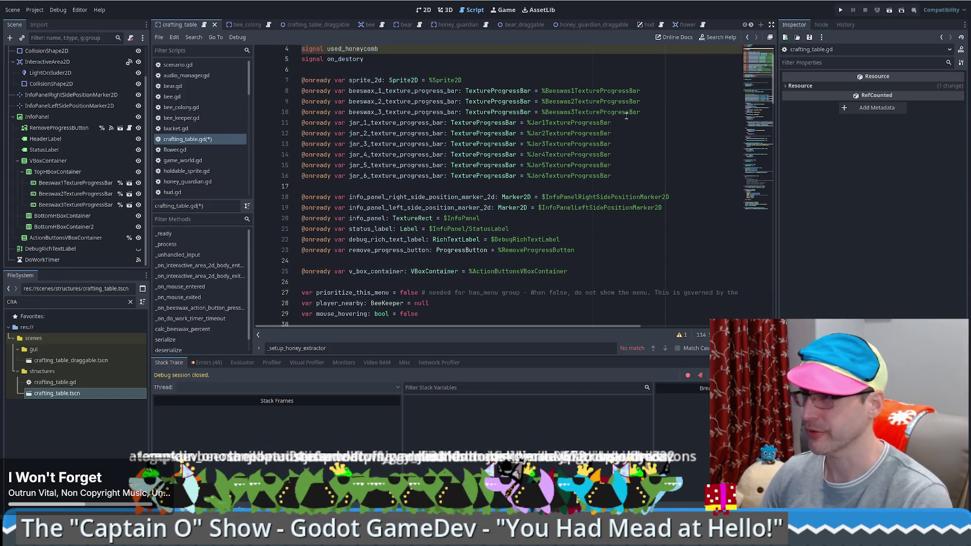
{"action": "left_click_drag", "start_coordinate": [641, 112], "coordinate": [651, 175]}
{"action": "key", "text": "BackSpace"}
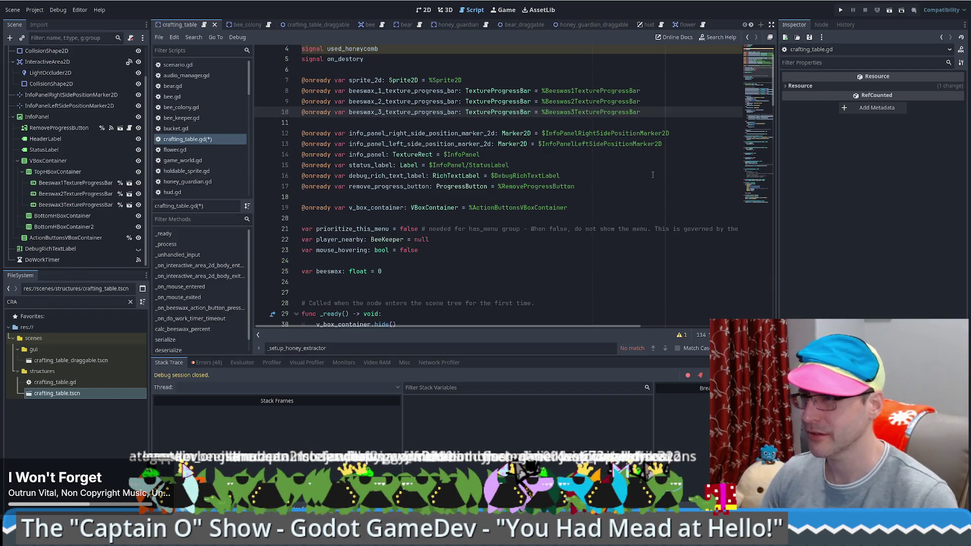
{"action": "key", "text": "ctrl+s"}
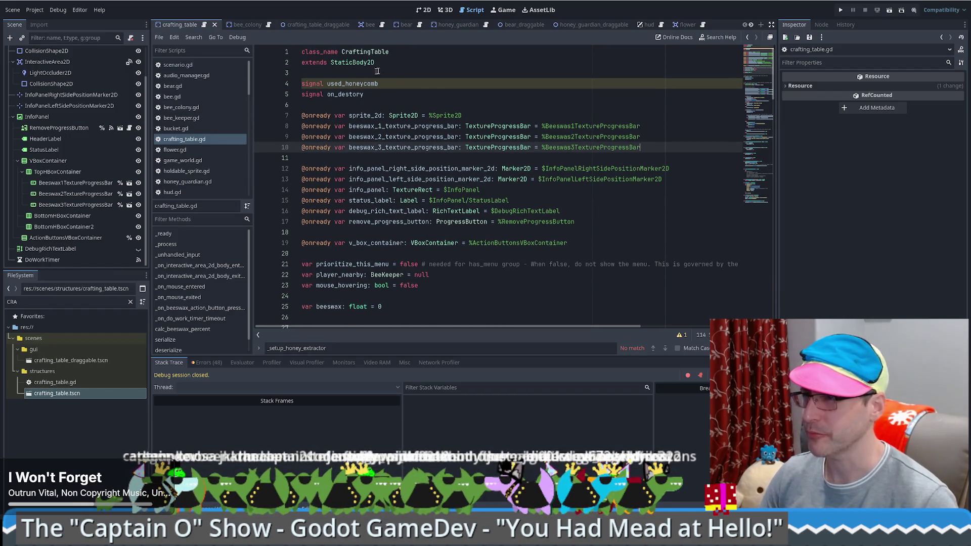
Step: Rename the signal used_honeycomb to used_beeswax and remove the stray blank line
{"action": "left_click", "coordinate": [356, 84]}
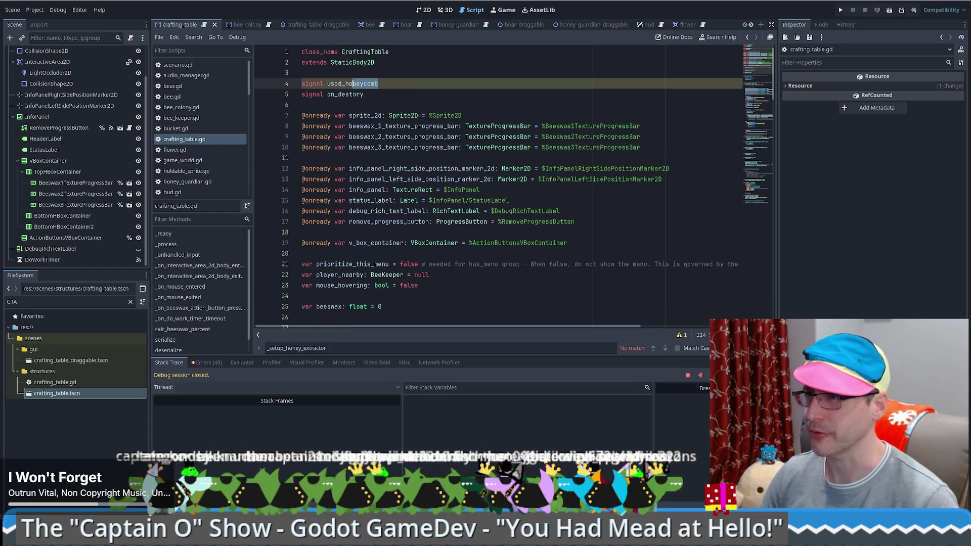
{"action": "type", "text": "beeswax"}
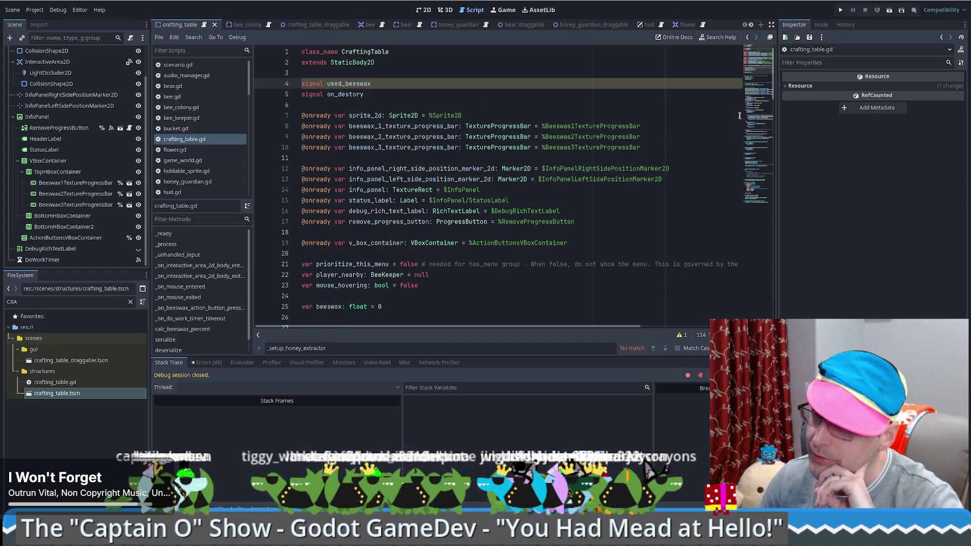
{"action": "scroll", "coordinate": [762, 66], "scroll_direction": "down", "scroll_amount": 1}
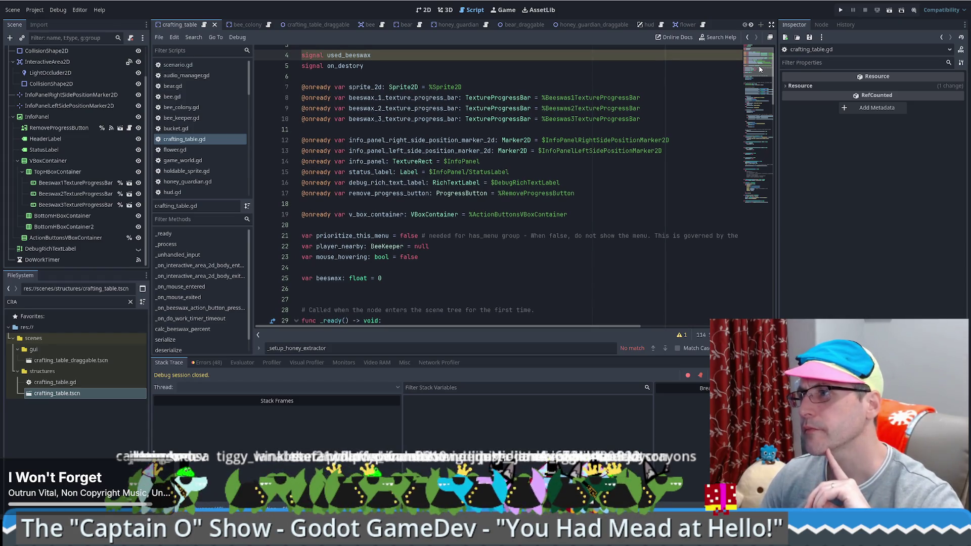
{"action": "scroll", "coordinate": [759, 69], "scroll_direction": "down", "scroll_amount": 2}
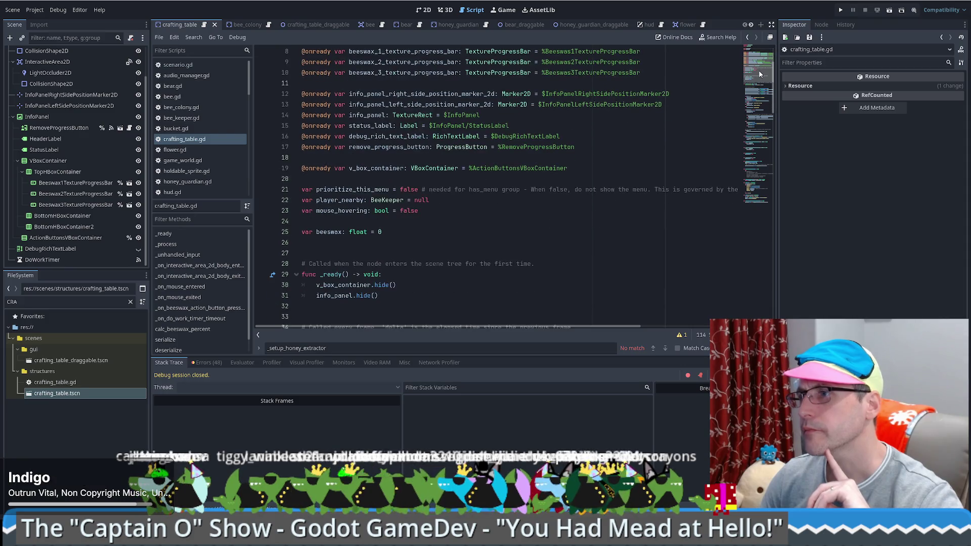
{"action": "scroll", "coordinate": [759, 73], "scroll_direction": "up", "scroll_amount": 1}
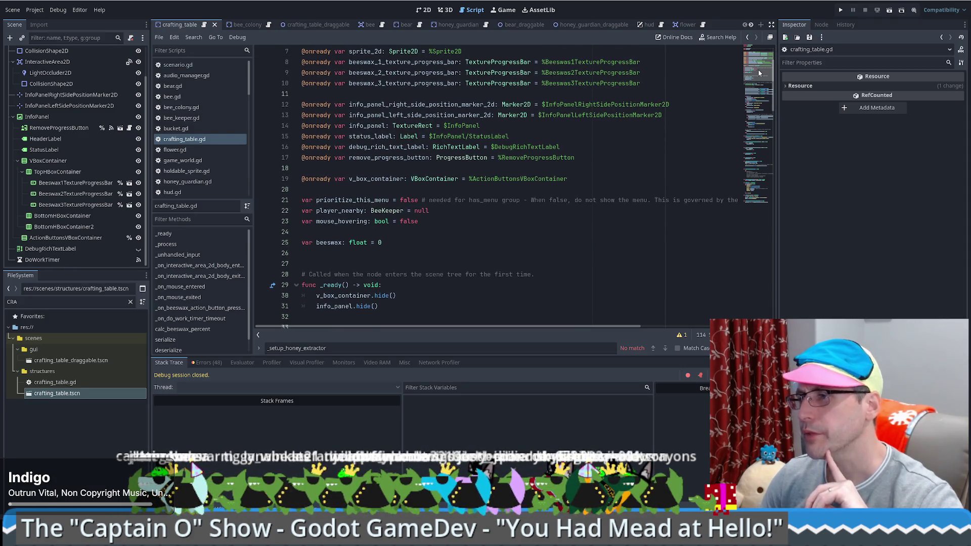
{"action": "scroll", "coordinate": [760, 72], "scroll_direction": "down", "scroll_amount": 2}
{"action": "scroll", "coordinate": [760, 73], "scroll_direction": "down", "scroll_amount": 4}
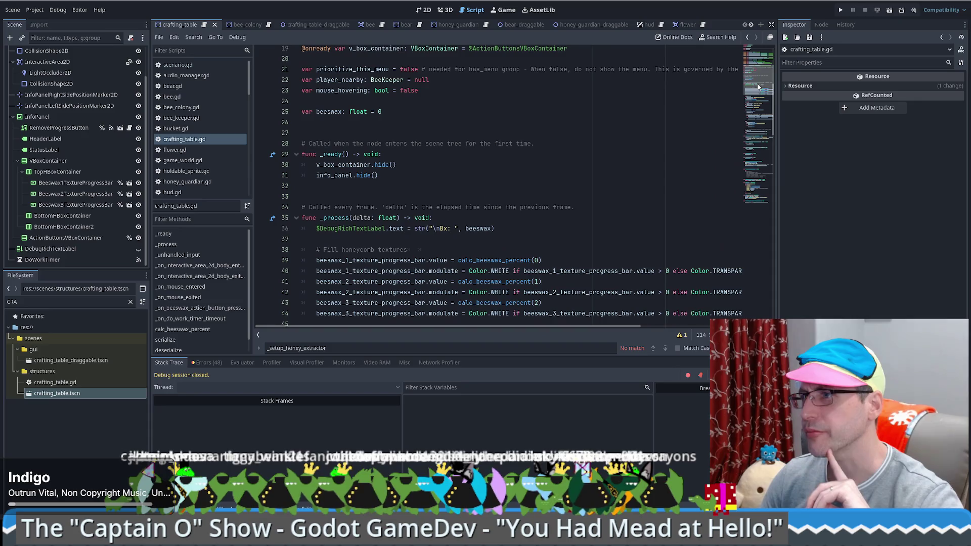
{"action": "left_click", "coordinate": [402, 111]}
{"action": "key", "text": "Delete"}
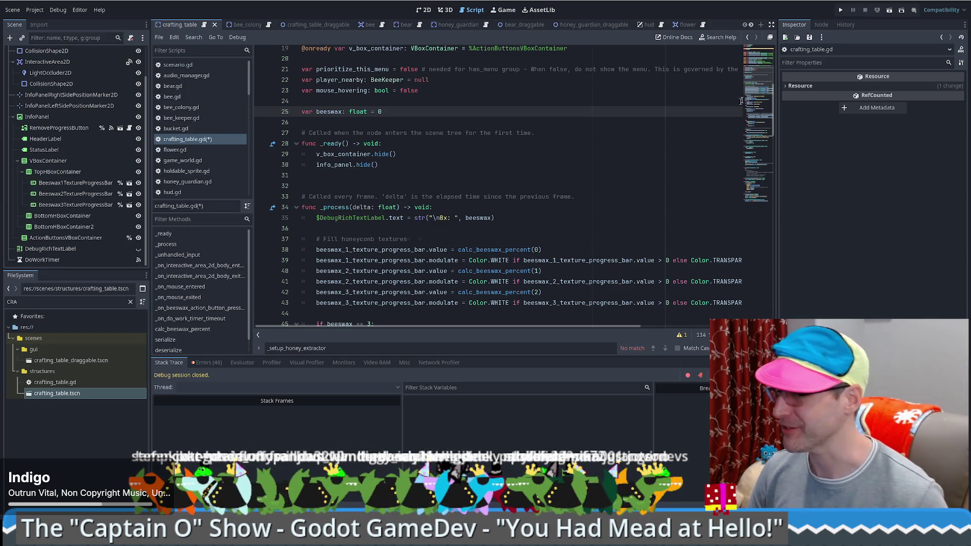
{"action": "scroll", "coordinate": [752, 99], "scroll_direction": "down", "scroll_amount": 2}
{"action": "scroll", "coordinate": [752, 99], "scroll_direction": "down", "scroll_amount": 4}
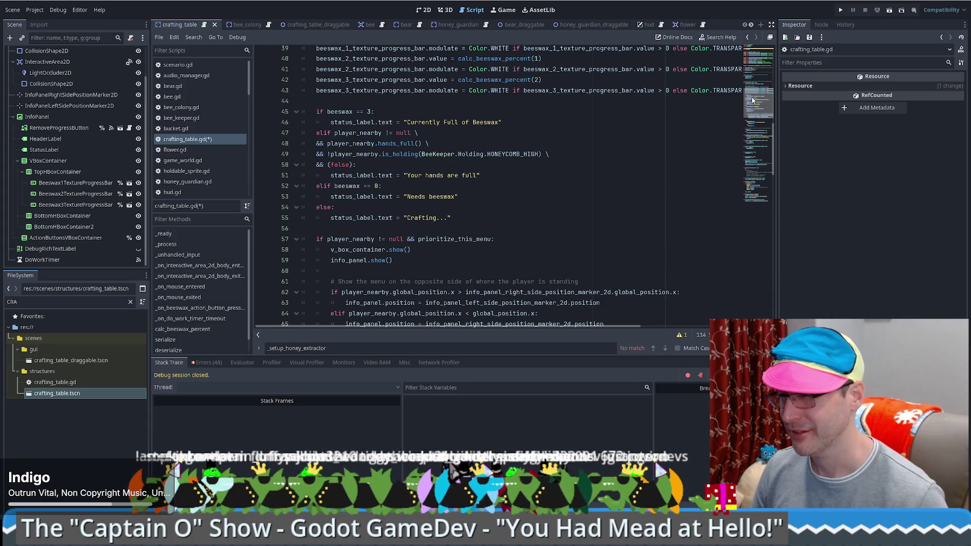
{"action": "scroll", "coordinate": [752, 100], "scroll_direction": "down", "scroll_amount": 3}
Step: Save the tidied script and launch the game to its title menu
{"action": "left_click", "coordinate": [599, 170]}
{"action": "key", "text": "ctrl+s"}
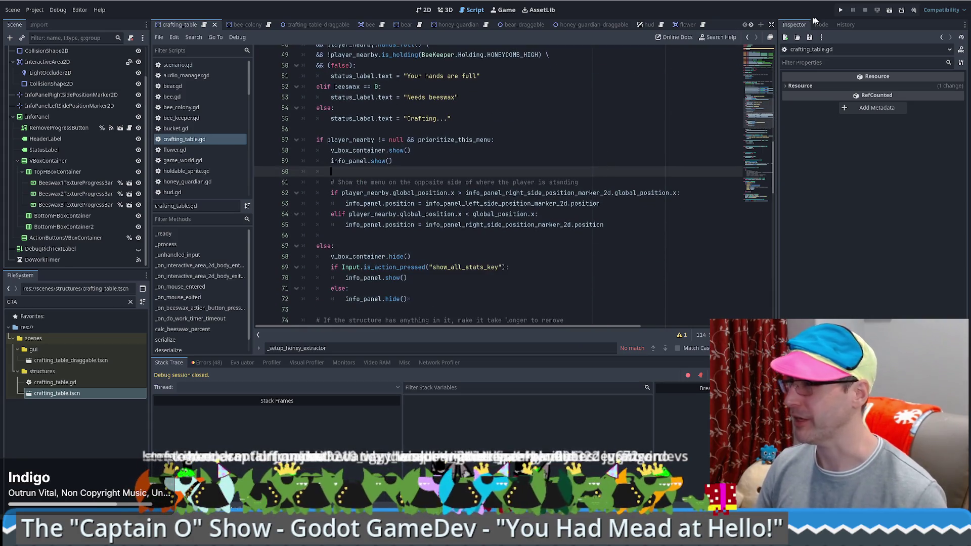
{"action": "left_click", "coordinate": [839, 11]}
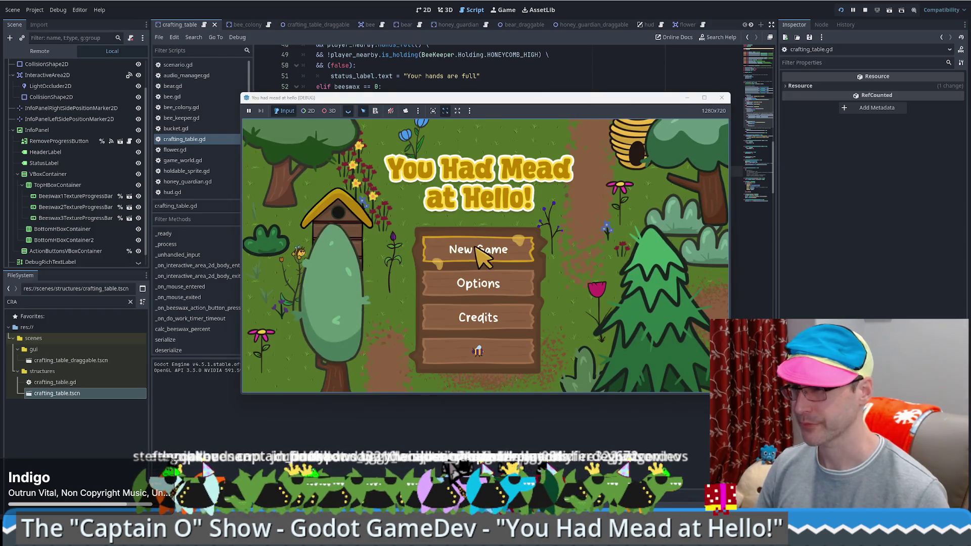
Step: Start a new game, hit the line 38 error, and inspect the calc_beeswax_percent definition
{"action": "left_click", "coordinate": [477, 248]}
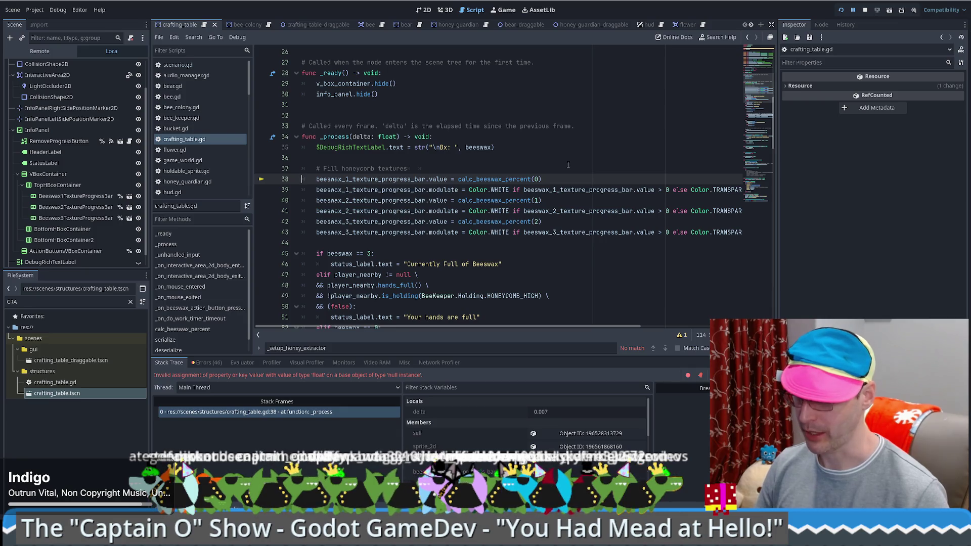
{"action": "left_click", "coordinate": [491, 179], "text": "ctrl"}
{"action": "key", "text": "alt+Left"}
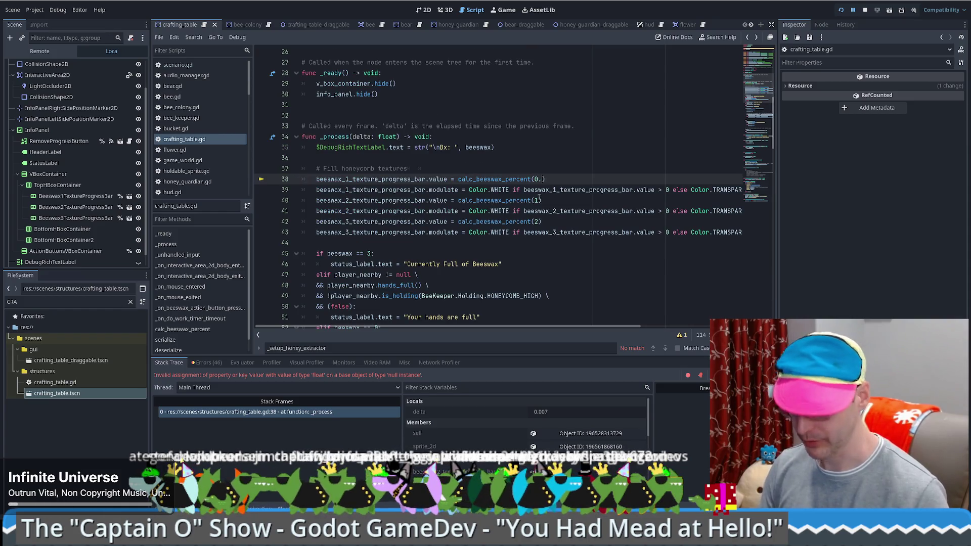
{"action": "type", "text": ".1"}
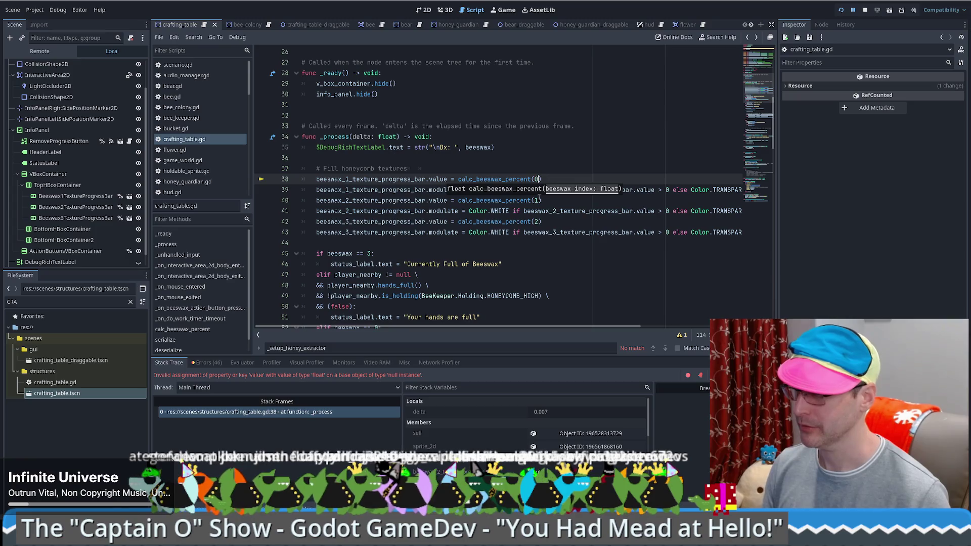
{"action": "key", "text": "Escape"}
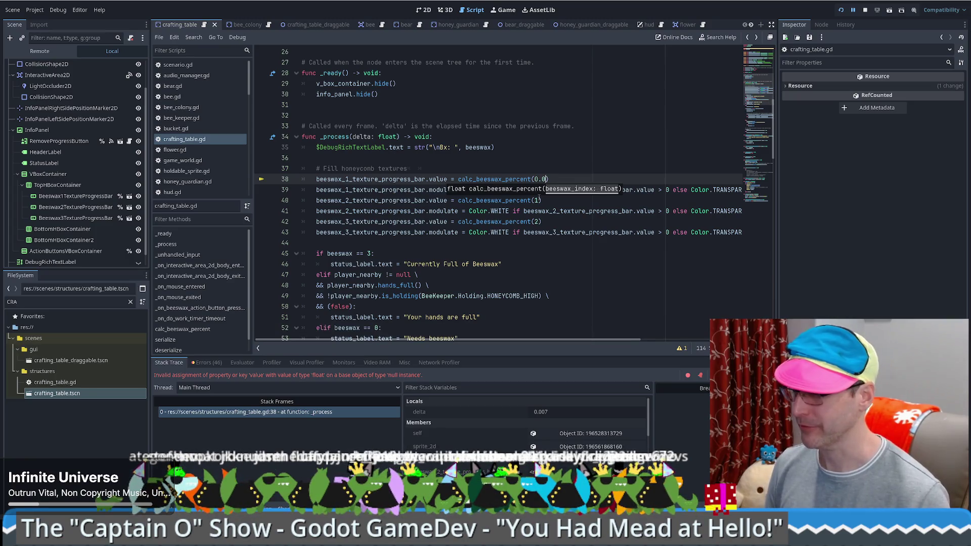
Step: Change the three calc_beeswax_percent arguments to 0.0, 1.0 and 2.0 and save
{"action": "key", "text": "Down"}
{"action": "key", "text": "Down"}
{"action": "type", "text": ".0"}
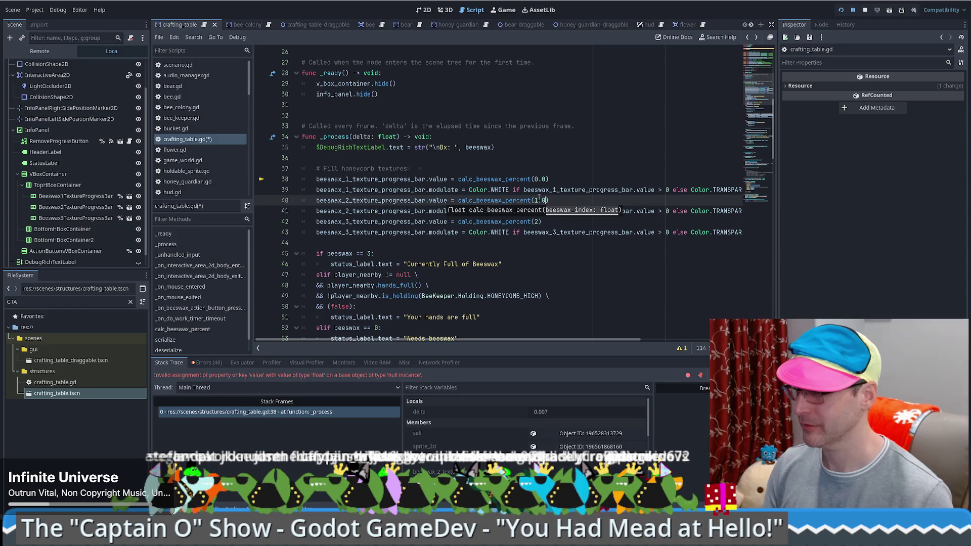
{"action": "key", "text": "Down"}
{"action": "key", "text": "Down"}
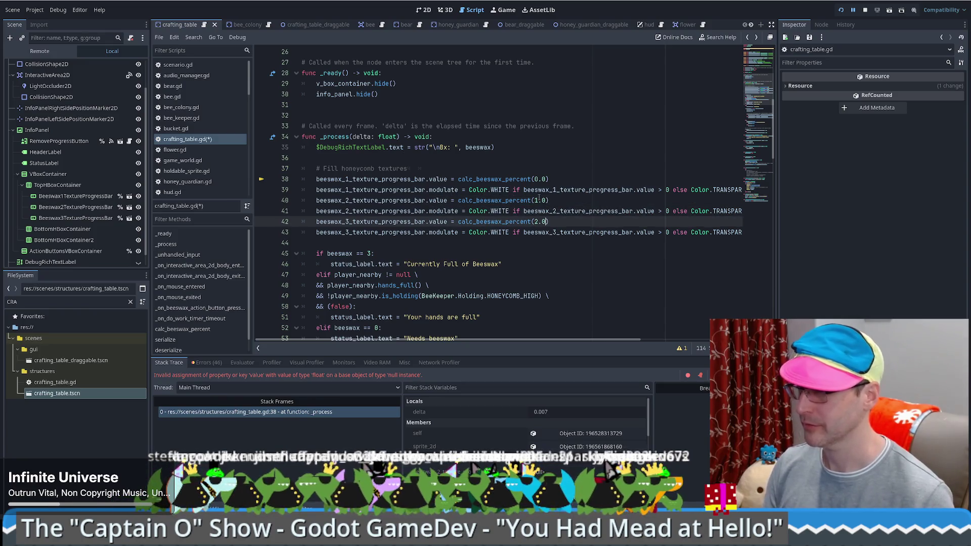
{"action": "left_click", "coordinate": [585, 139]}
{"action": "key", "text": "ctrl+s"}
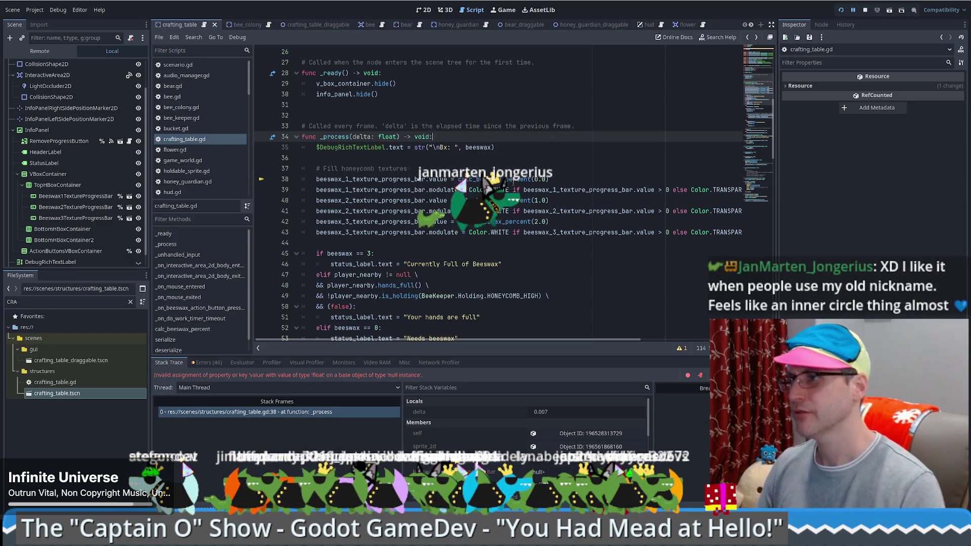
{"action": "left_click", "coordinate": [497, 179], "text": "ctrl"}
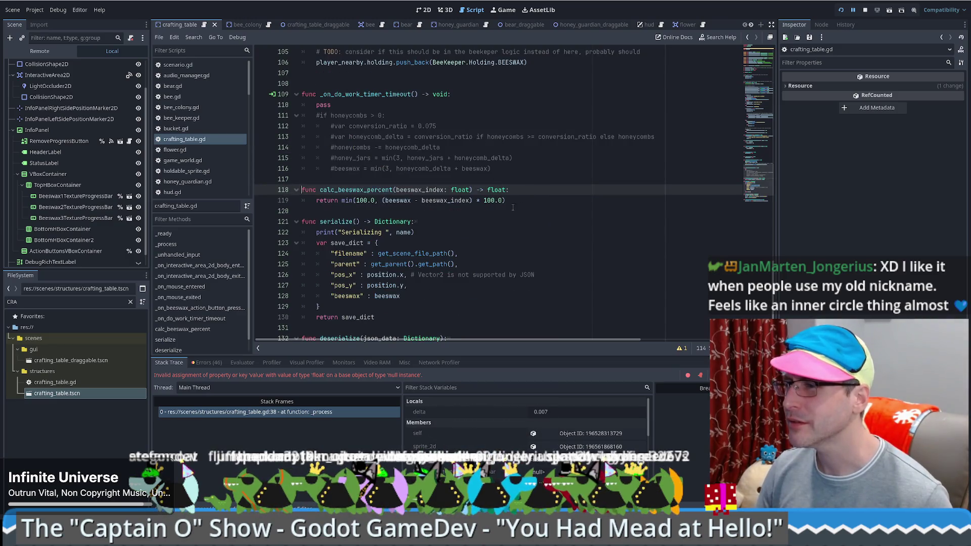
Step: Review the beeswax_index calculation and return to the first calc_beeswax_percent call
{"action": "left_click", "coordinate": [445, 200]}
{"action": "key", "text": "alt+Left"}
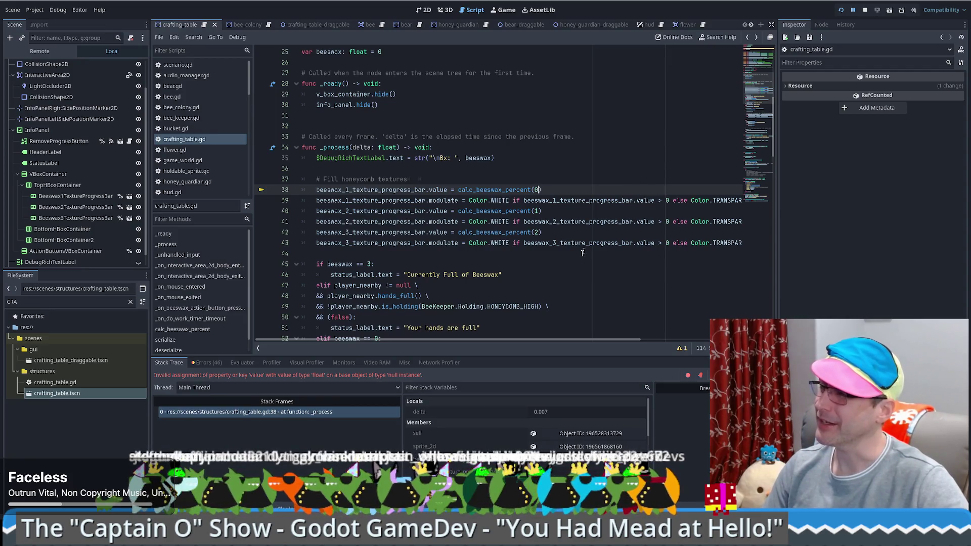
{"action": "left_click_drag", "start_coordinate": [579, 342], "coordinate": [509, 302]}
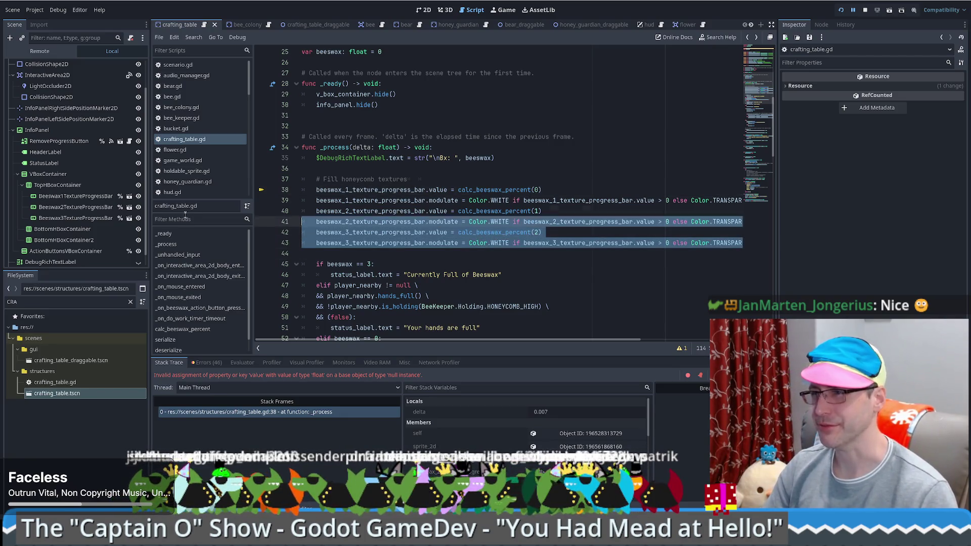
Step: Comment out progress-bar lines 38–43, stop the game and relaunch it into a new game
{"action": "left_click_drag", "start_coordinate": [401, 258], "coordinate": [301, 189]}
{"action": "key", "text": "ctrl+k"}
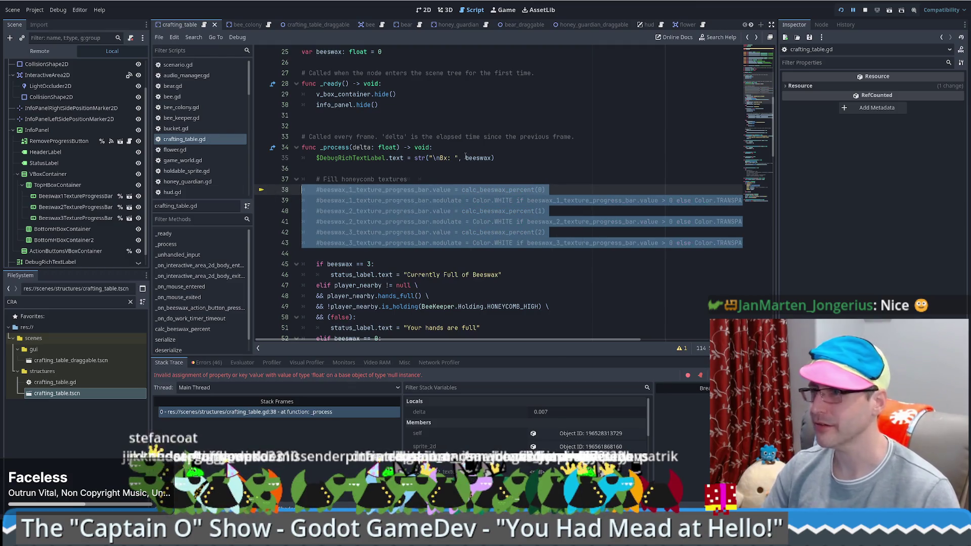
{"action": "left_click", "coordinate": [841, 9]}
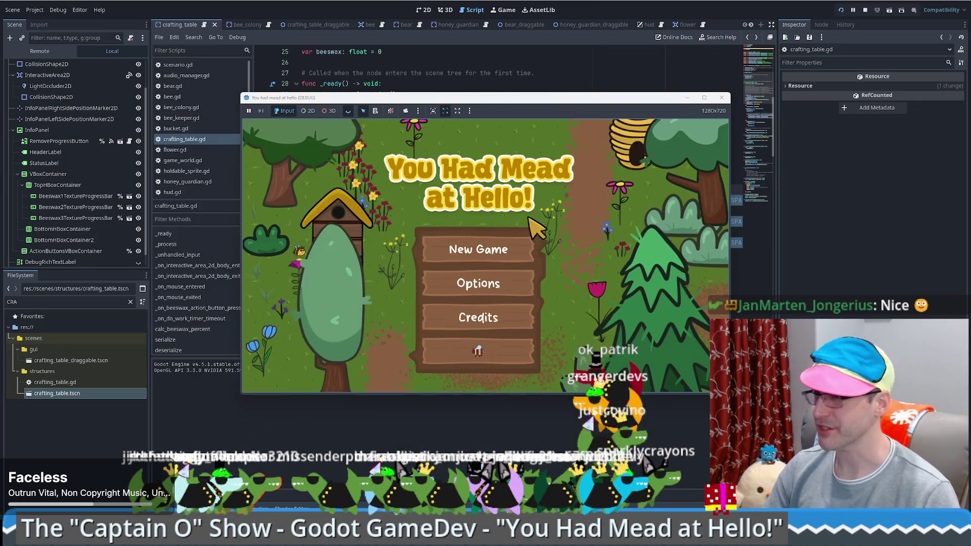
{"action": "left_click", "coordinate": [501, 245]}
Step: Buy and place a crafting table, walk around it with WASD, then sell it
{"action": "left_click_drag", "start_coordinate": [270, 345], "coordinate": [584, 310]}
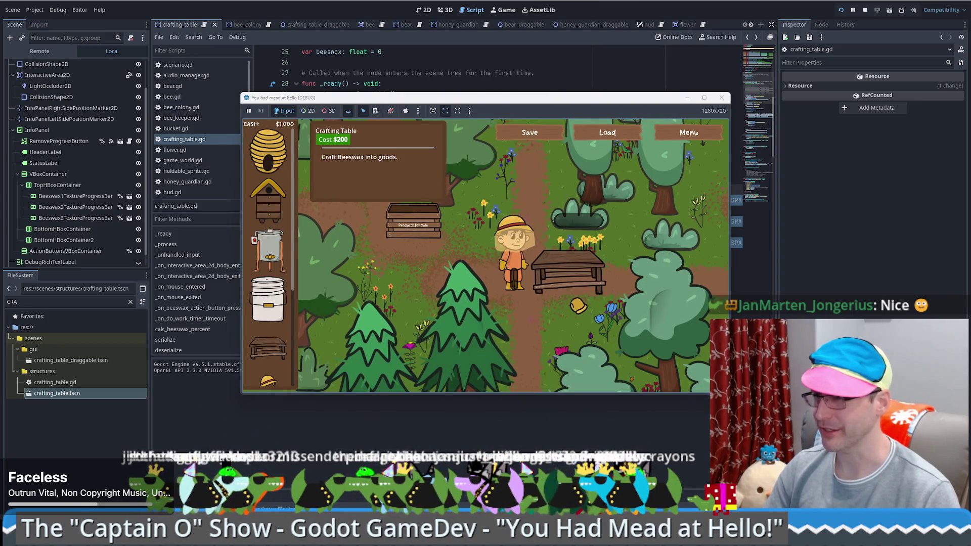
{"action": "key", "text": "a"}
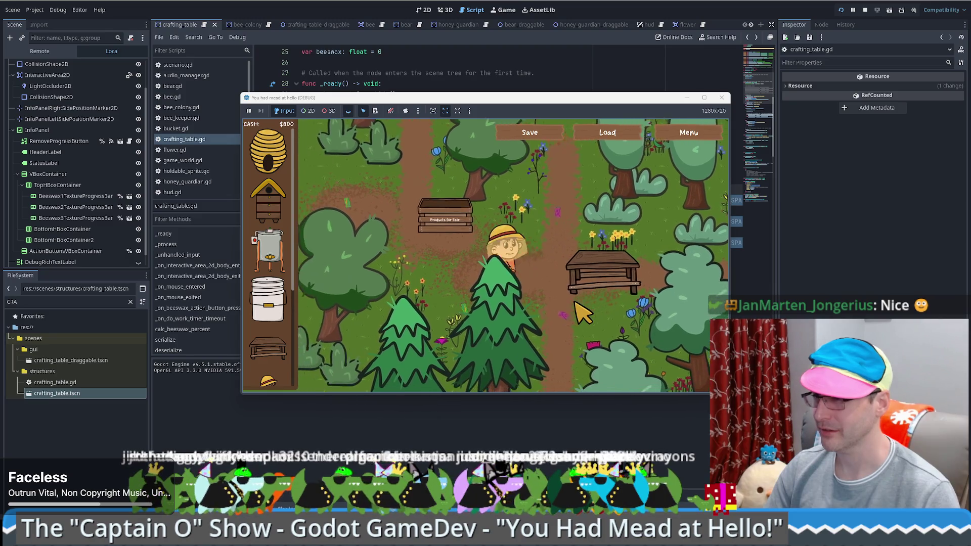
{"action": "key", "text": "d"}
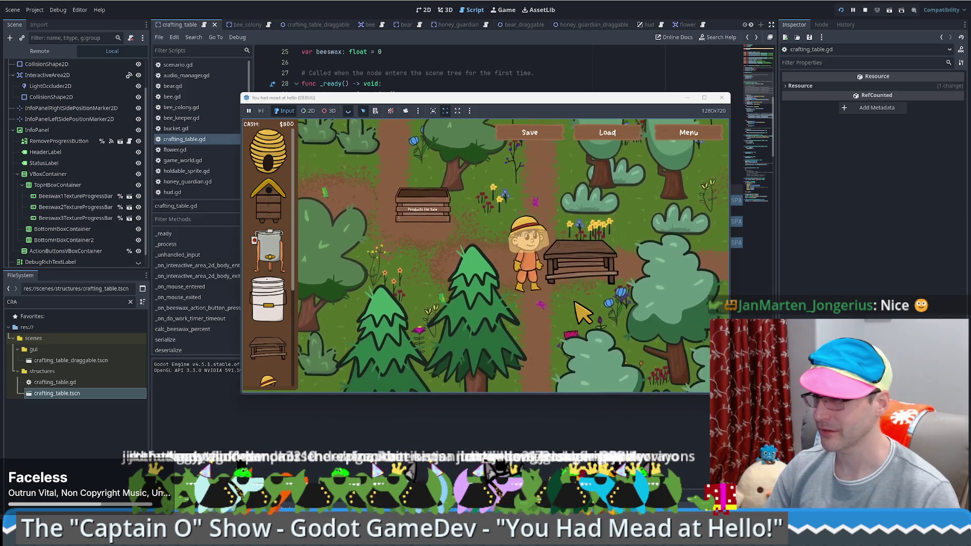
{"action": "key", "text": "a"}
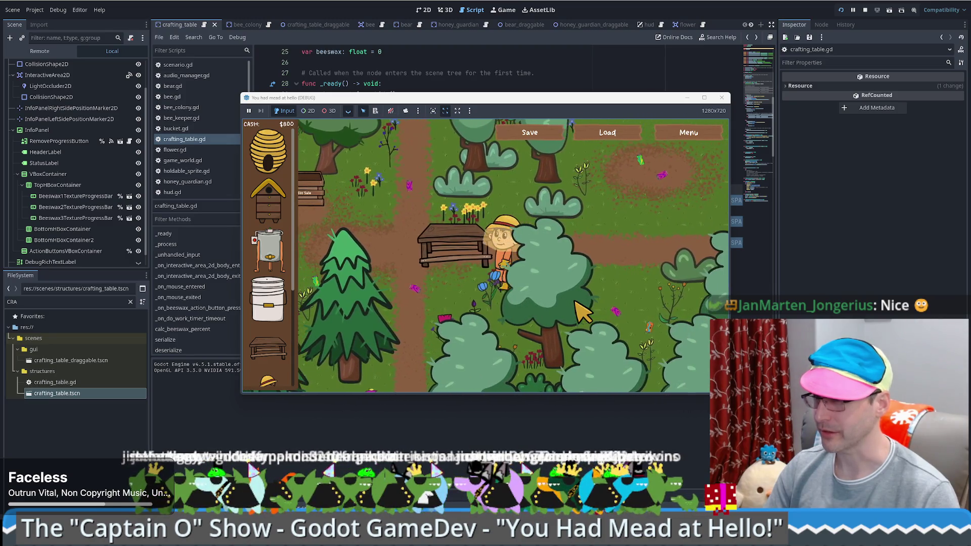
{"action": "key", "text": "w"}
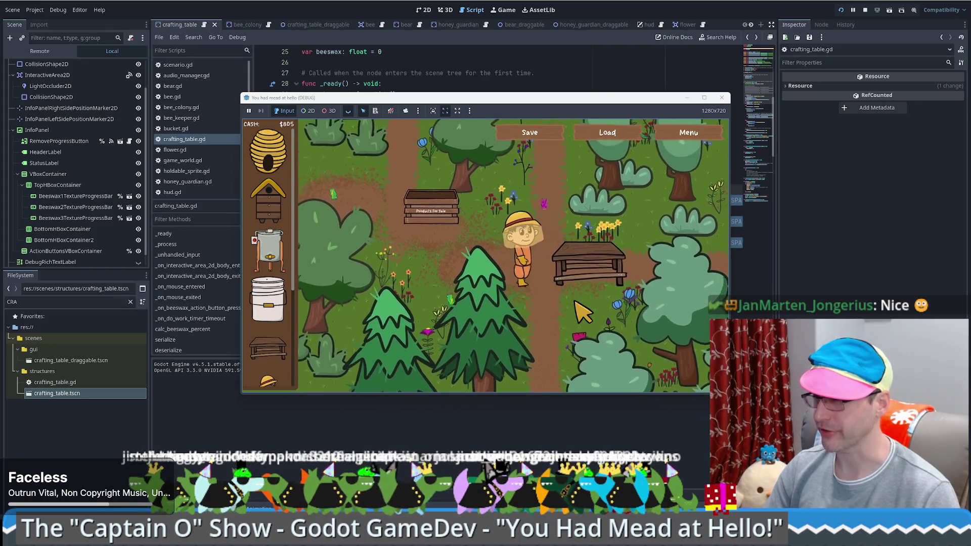
{"action": "key", "text": "d"}
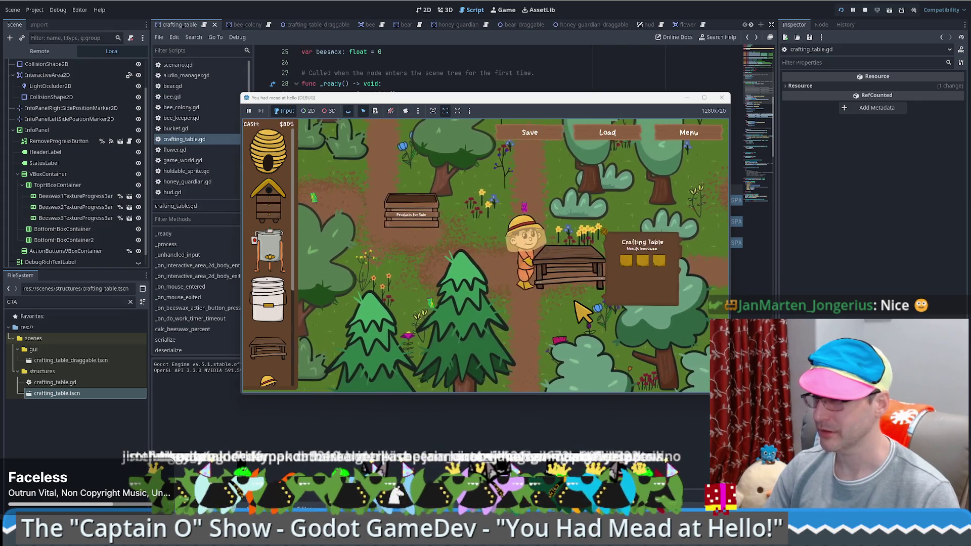
{"action": "key", "text": "w"}
{"action": "key", "text": "d"}
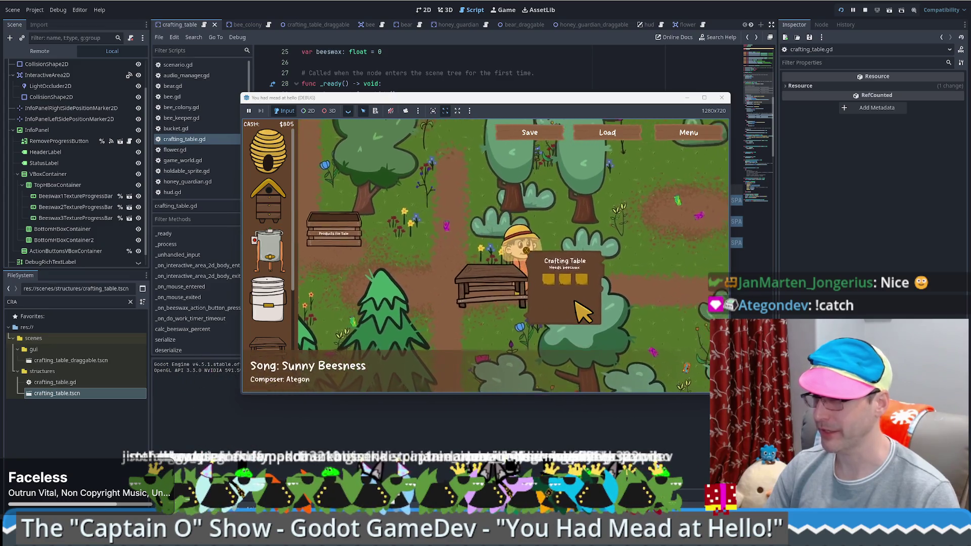
{"action": "key", "text": "s"}
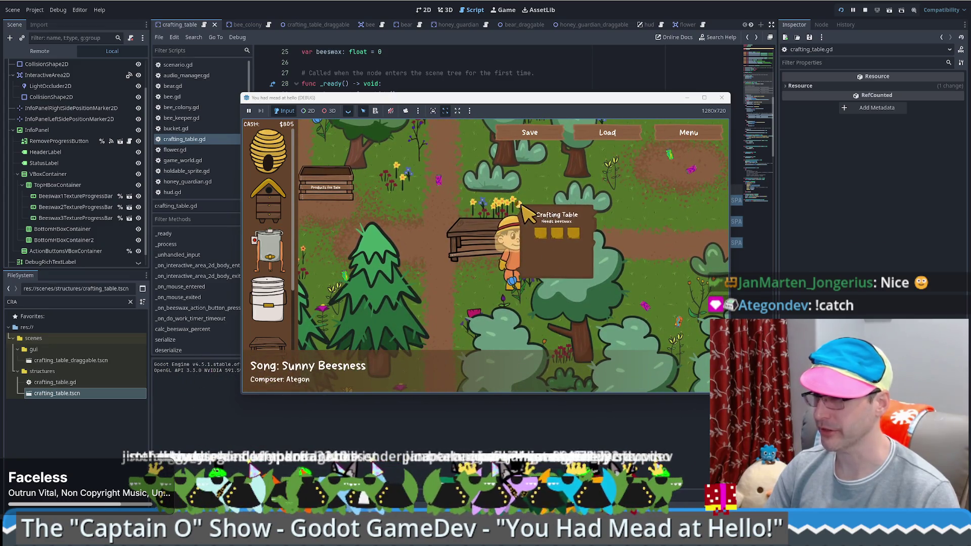
{"action": "right_click", "coordinate": [528, 214]}
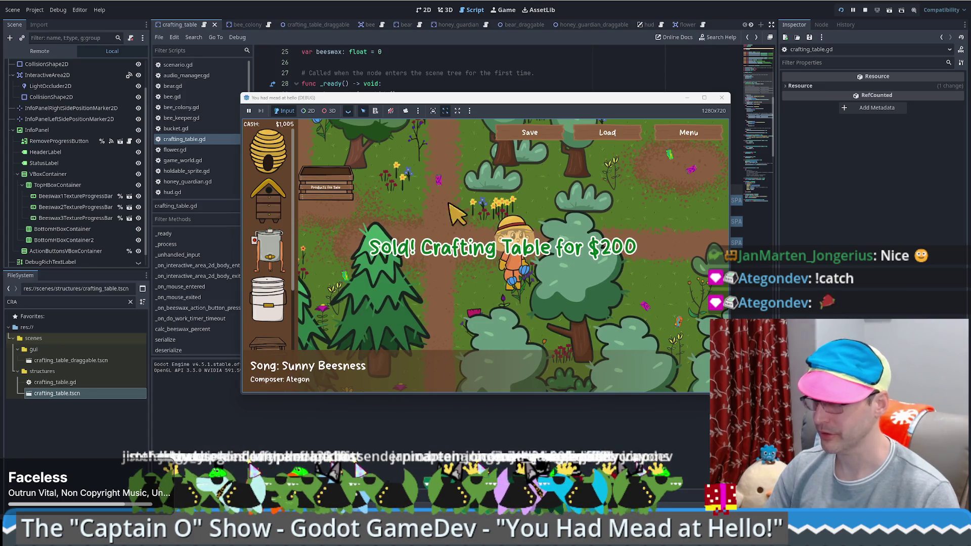
Step: Place a second crafting table and walk the player around it and the bench
{"action": "left_click_drag", "start_coordinate": [268, 345], "coordinate": [660, 228]}
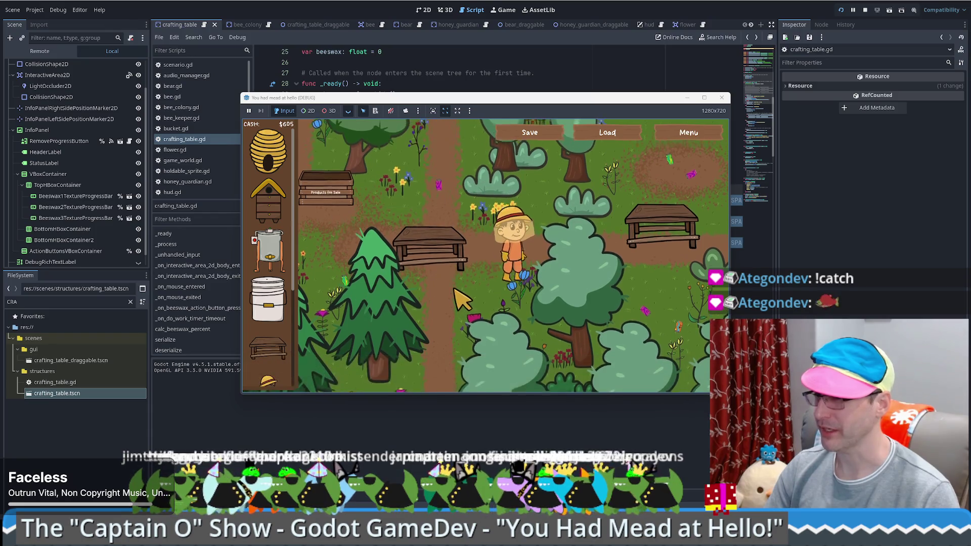
{"action": "key", "text": "w"}
{"action": "key", "text": "a"}
{"action": "key", "text": "d"}
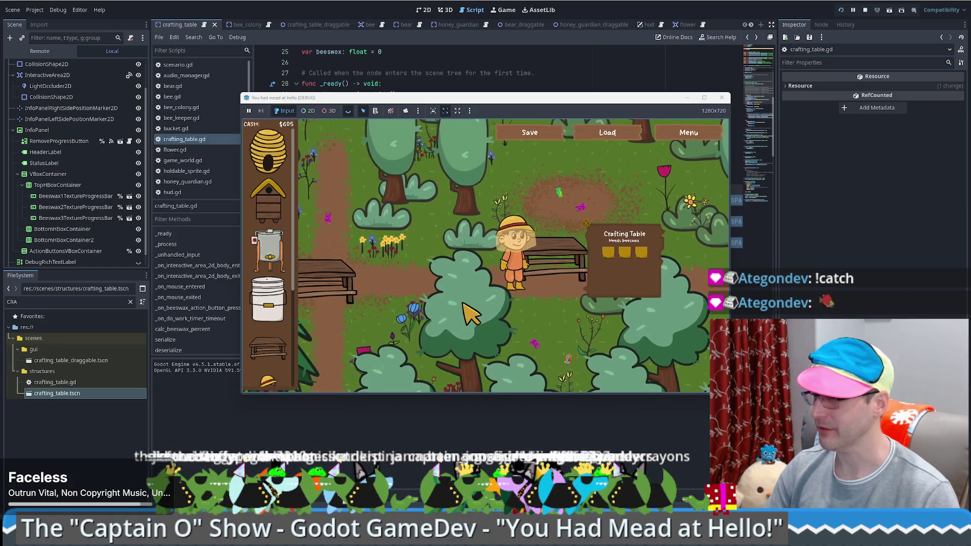
{"action": "key", "text": "w"}
{"action": "key", "text": "d"}
{"action": "key", "text": "s"}
{"action": "key", "text": "d"}
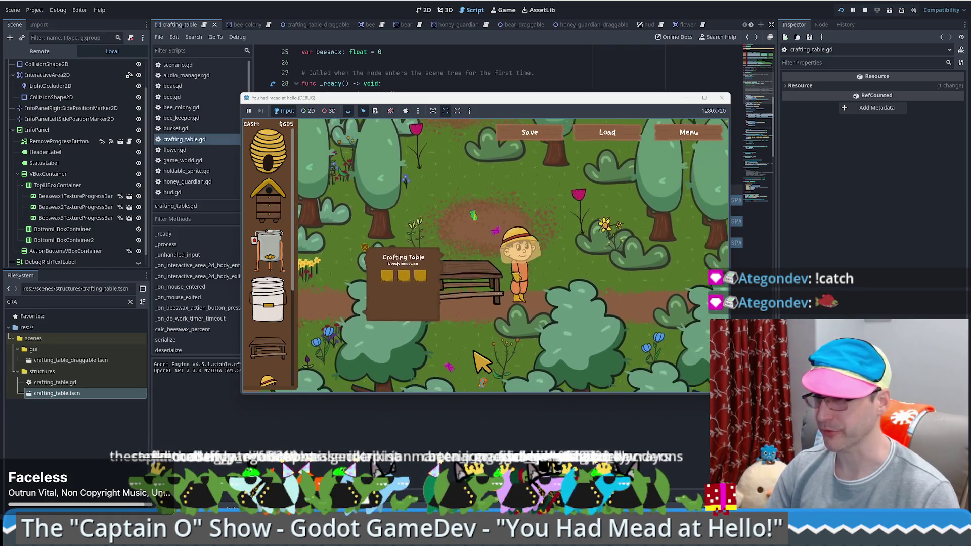
{"action": "key", "text": "w"}
{"action": "key", "text": "a"}
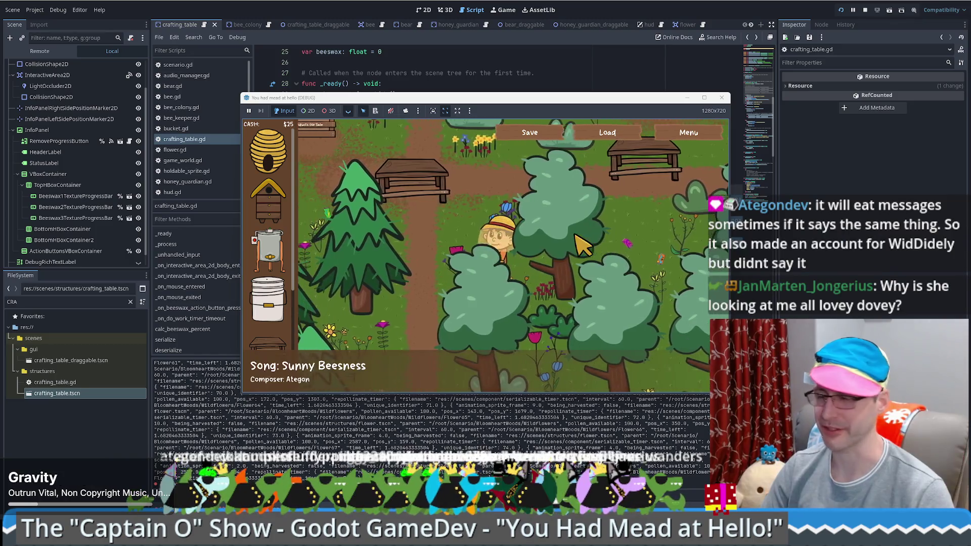
Step: Walk the player through the trees and back to the table with arrow keys, then switch to the Aelios page
{"action": "key", "text": "Left"}
{"action": "key", "text": "Down"}
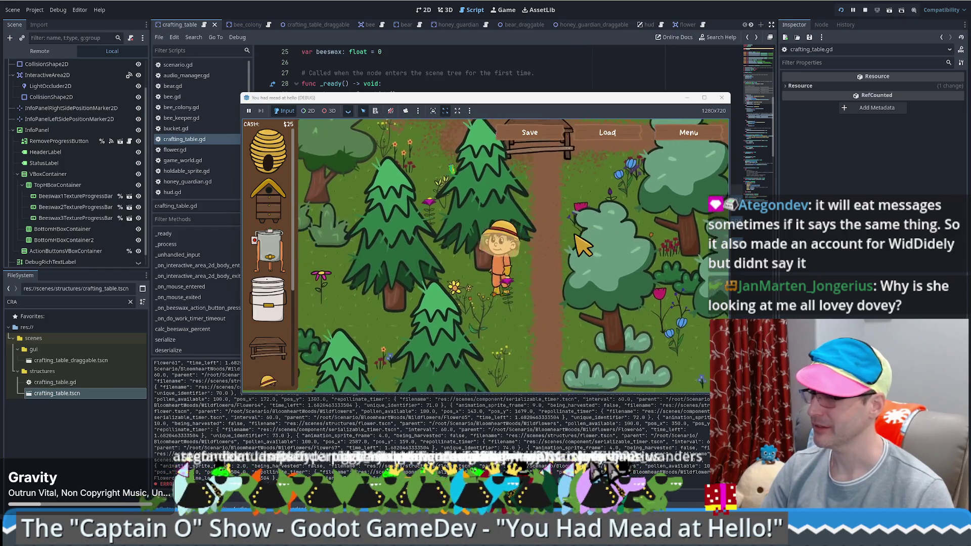
{"action": "key", "text": "Left"}
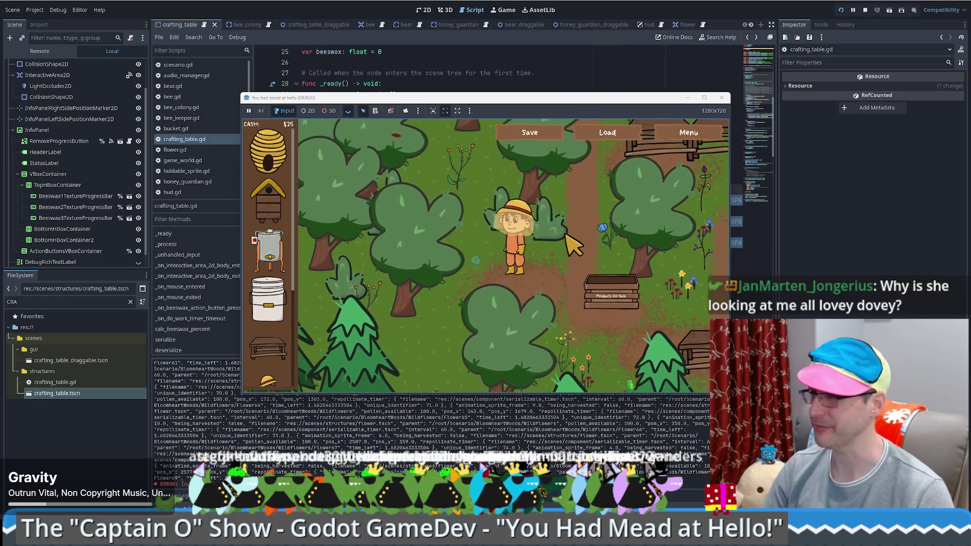
{"action": "key", "text": "Up"}
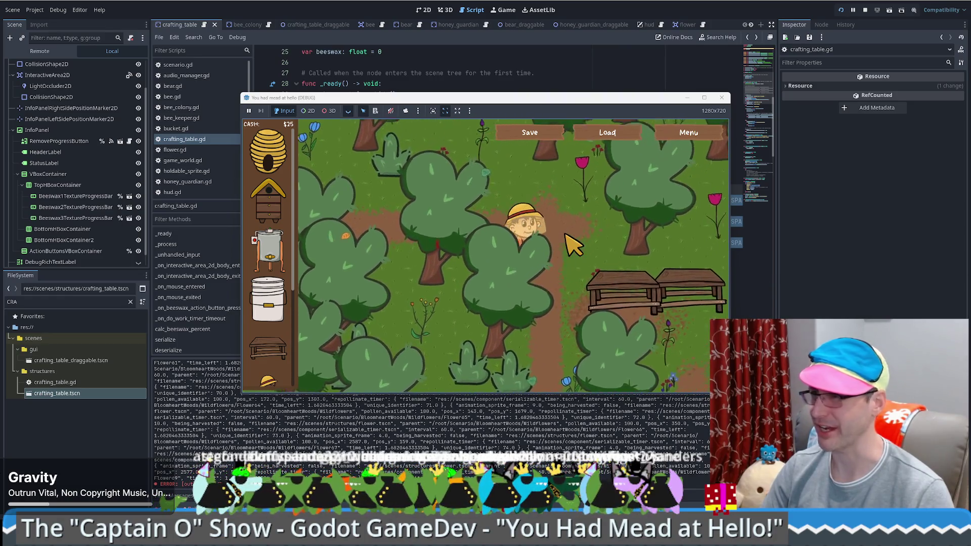
{"action": "key", "text": "Up"}
{"action": "key", "text": "Right"}
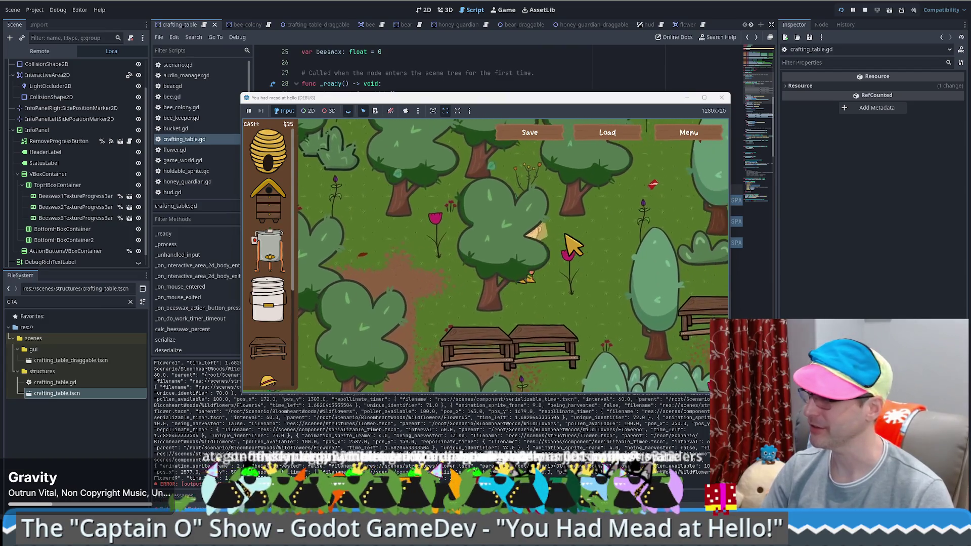
{"action": "key", "text": "Right"}
{"action": "key", "text": "Down"}
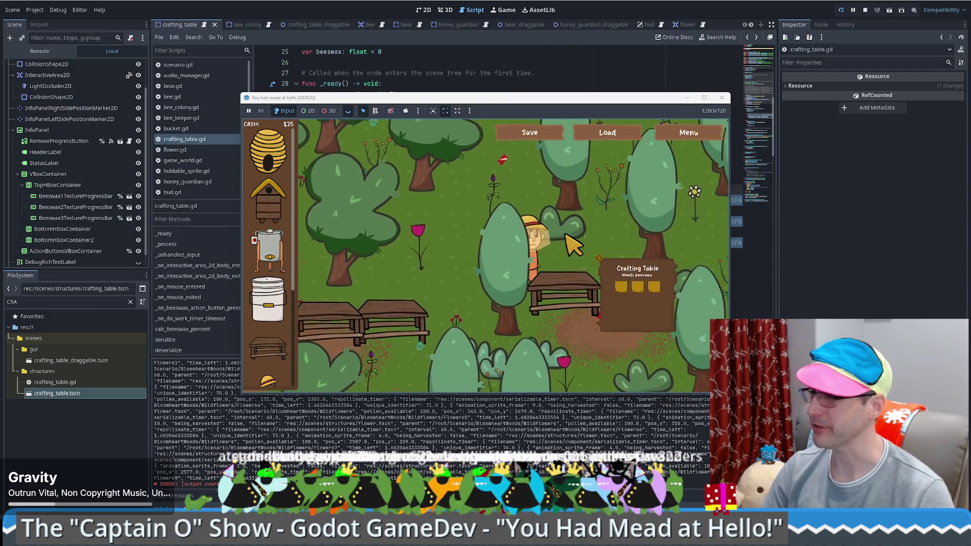
{"action": "key", "text": "Right"}
{"action": "key", "text": "Down"}
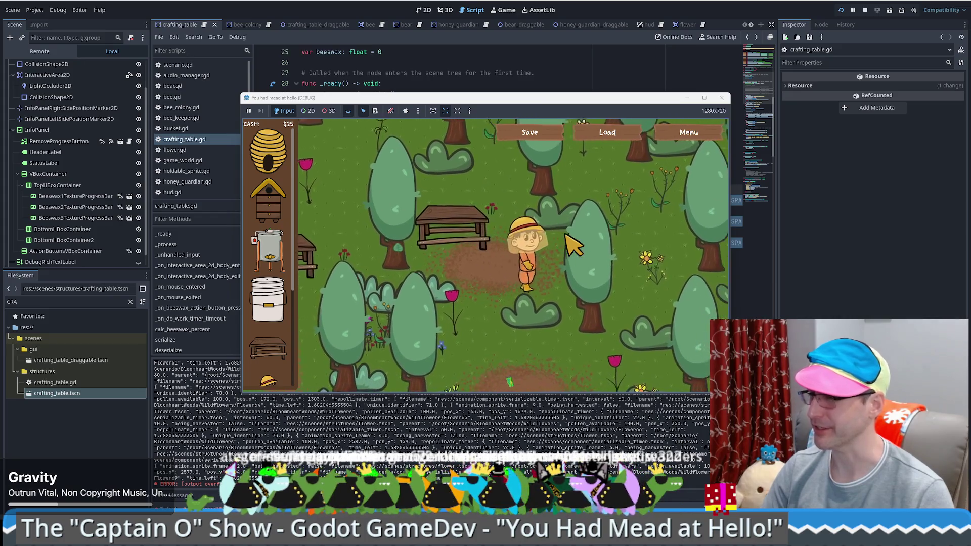
{"action": "key", "text": "Left"}
{"action": "key", "text": "Up"}
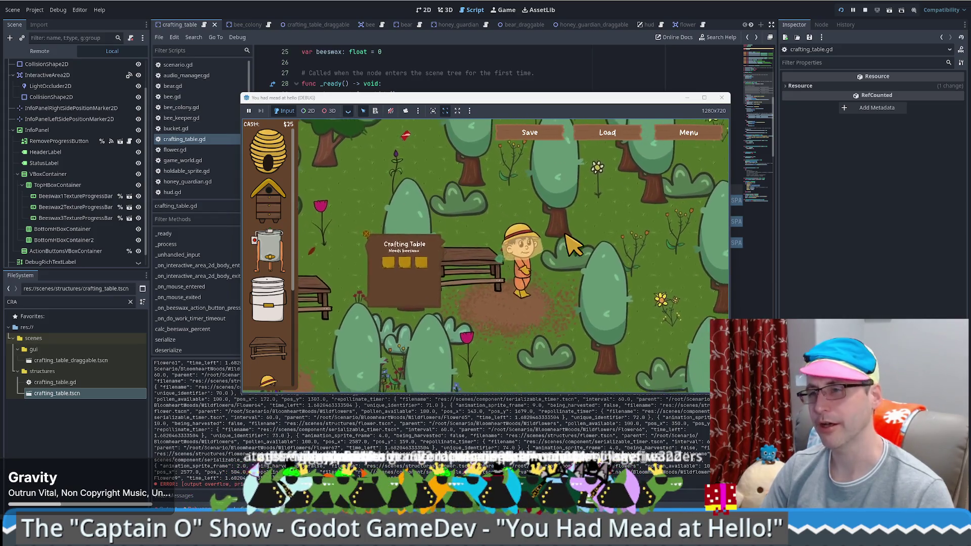
{"action": "key", "text": "Down"}
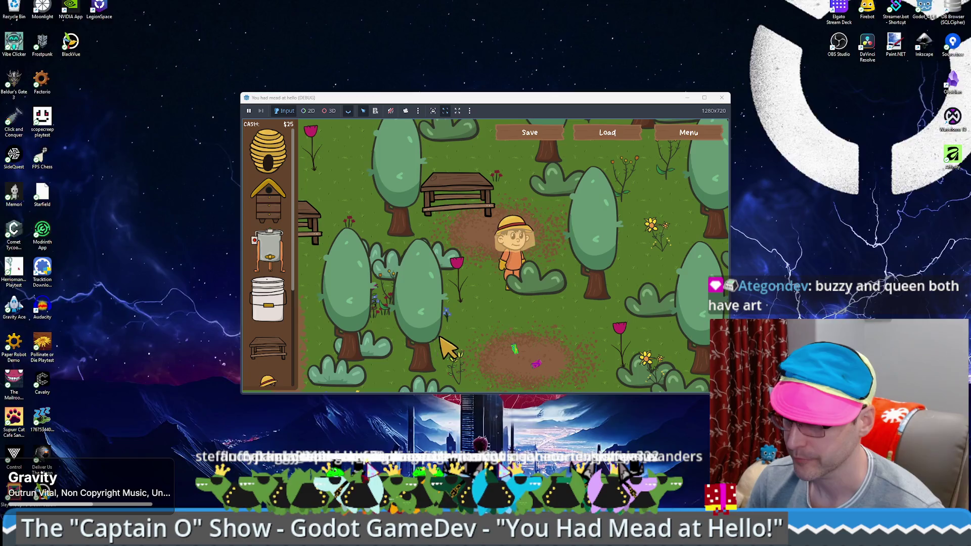
{"action": "key", "text": "alt+Tab"}
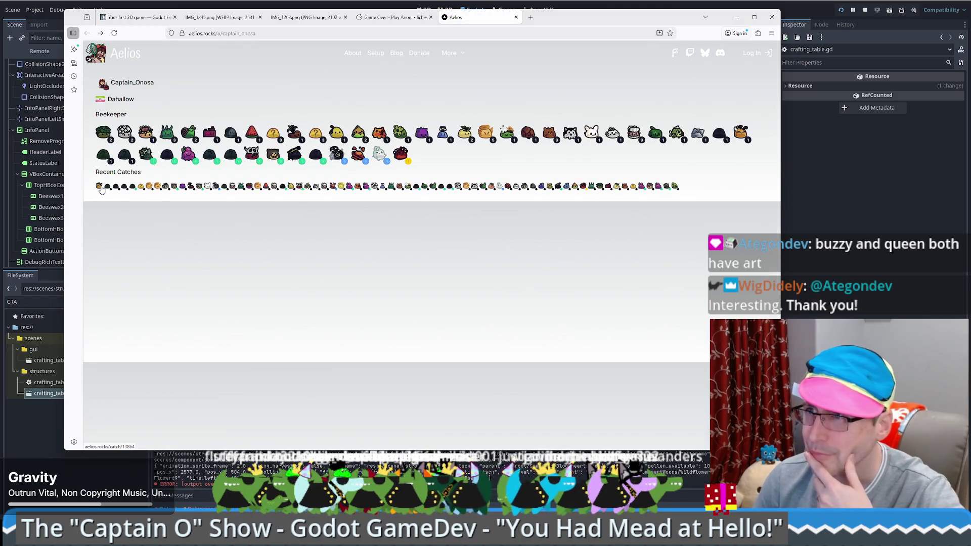
Step: Correct the user name casing in the Aelios profile URL and reload the profile
{"action": "left_click", "coordinate": [100, 187]}
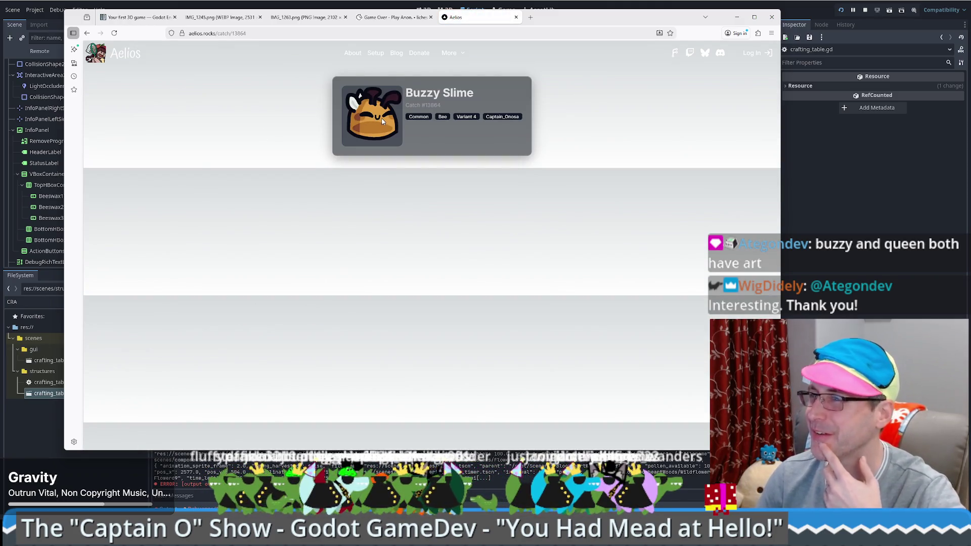
{"action": "scroll", "coordinate": [382, 124], "scroll_direction": "up", "scroll_amount": 5, "text": "ctrl"}
{"action": "scroll", "coordinate": [346, 207], "scroll_direction": "up", "scroll_amount": 2, "text": "ctrl"}
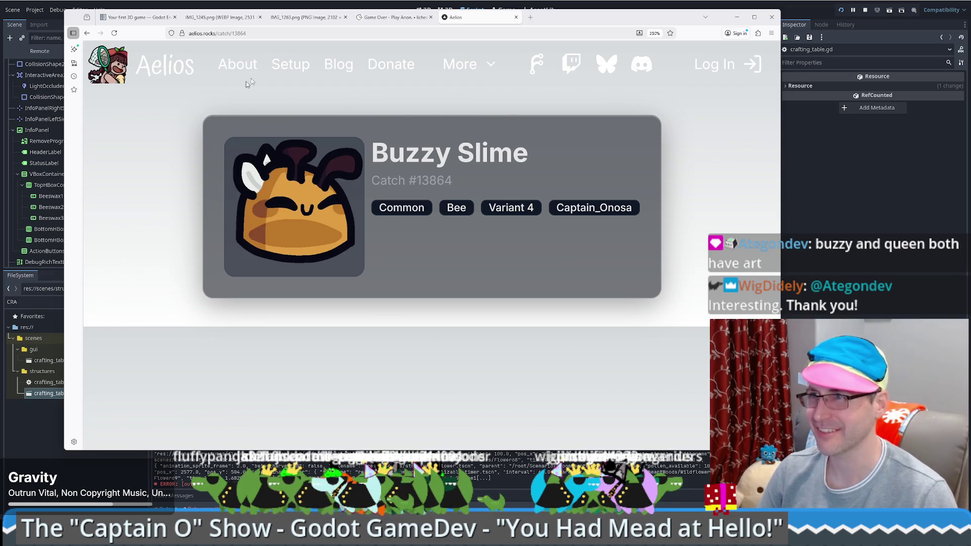
{"action": "left_click", "coordinate": [186, 113]}
{"action": "key", "text": "ctrl+l"}
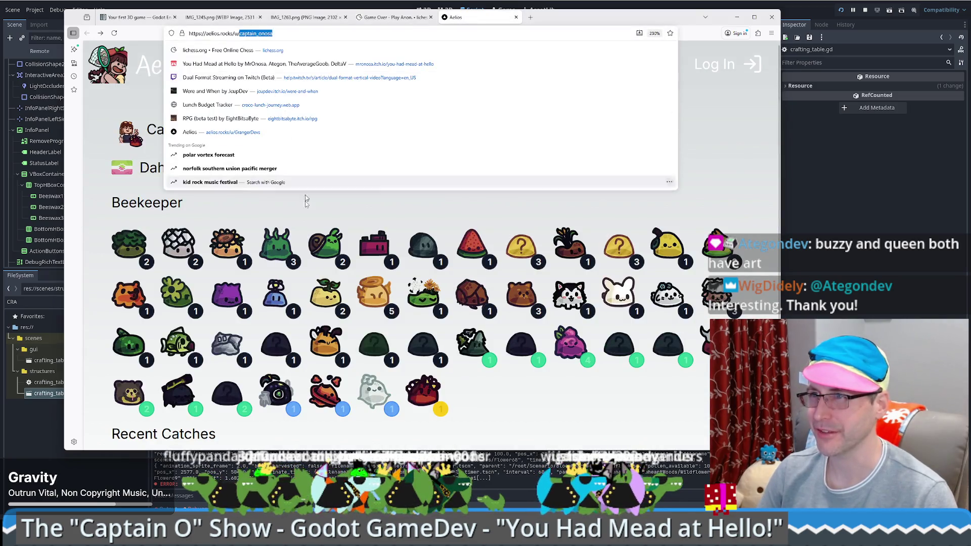
{"action": "key", "text": "ctrl+v"}
{"action": "type", "text": "j"}
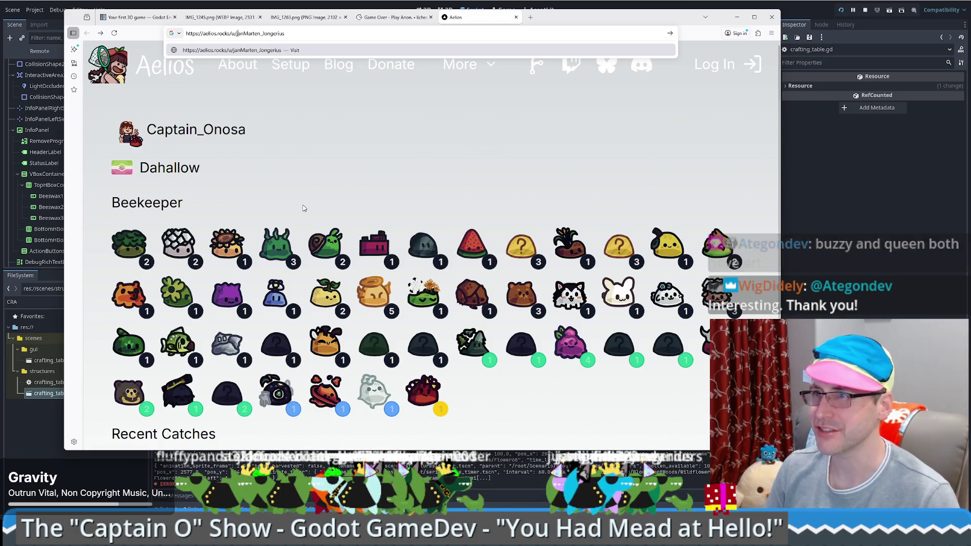
{"action": "key", "text": "Right"}
{"action": "key", "text": "Right"}
{"action": "key", "text": "Delete"}
{"action": "type", "text": "m"}
{"action": "key", "text": "Right"}
{"action": "key", "text": "Right"}
{"action": "key", "text": "Right"}
{"action": "key", "text": "Delete"}
{"action": "type", "text": "j"}
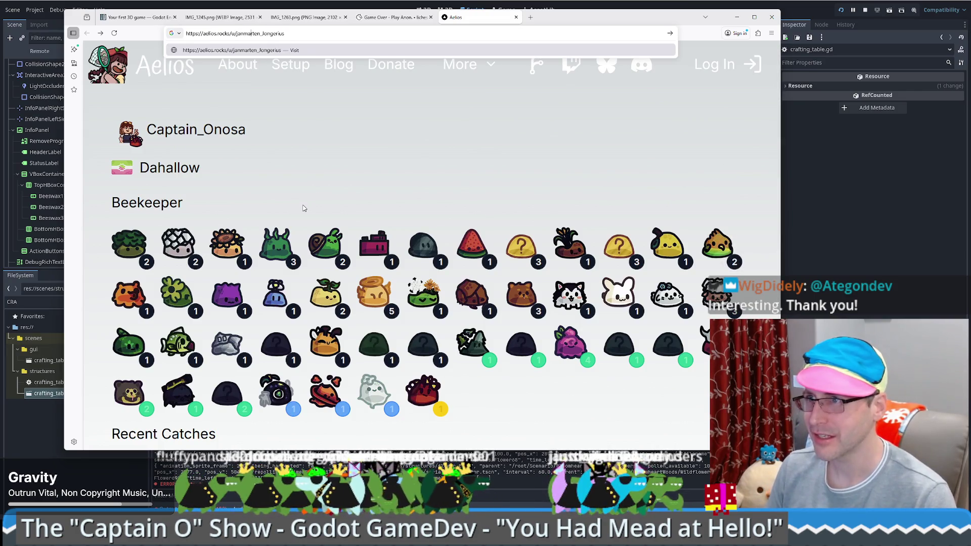
{"action": "key", "text": "Return"}
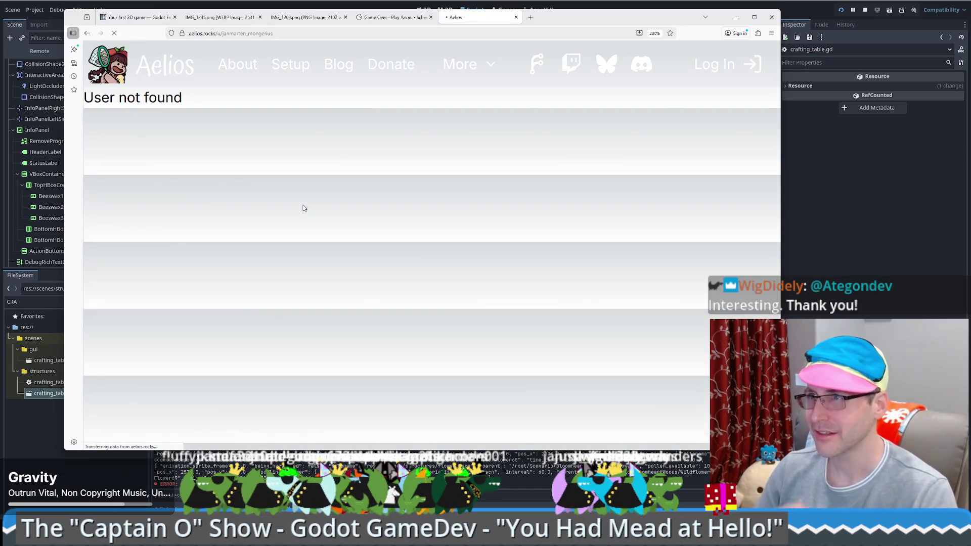
{"action": "left_click", "coordinate": [228, 33]}
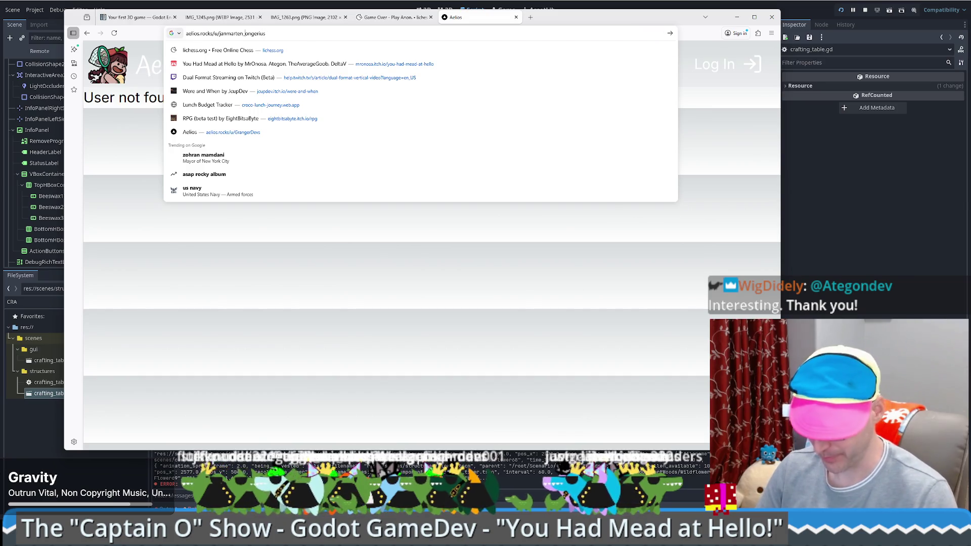
{"action": "key", "text": "Return"}
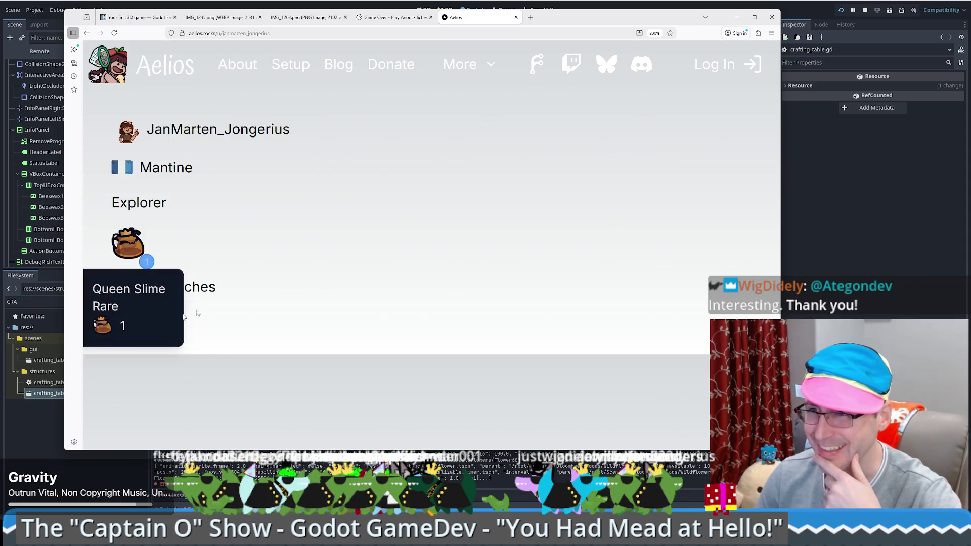
Step: Open the Queen Slime catch #13865 card page
{"action": "left_click", "coordinate": [118, 319]}
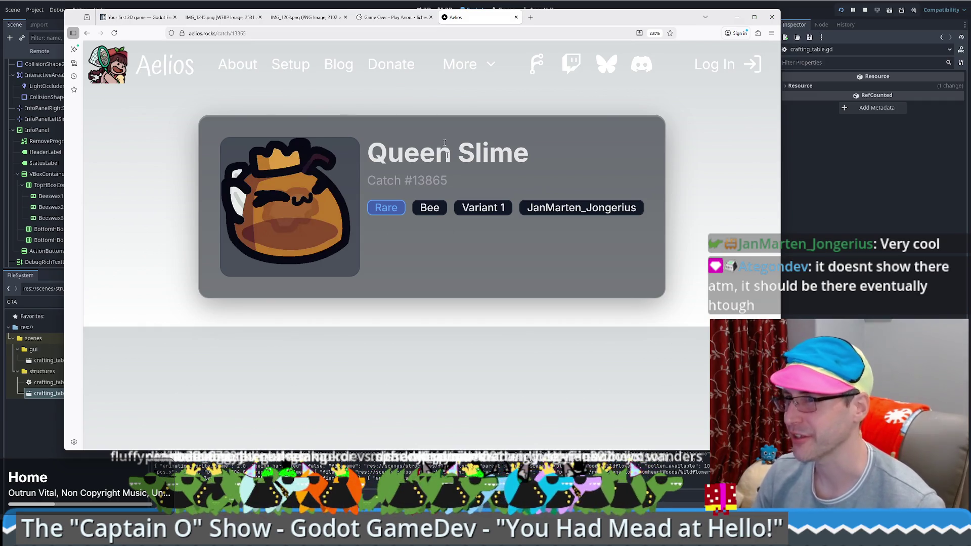
Step: Go to the DangPacks site and open its Minted Cards listing
{"action": "key", "text": "ctrl+l"}
{"action": "type", "text": "dangpa"}
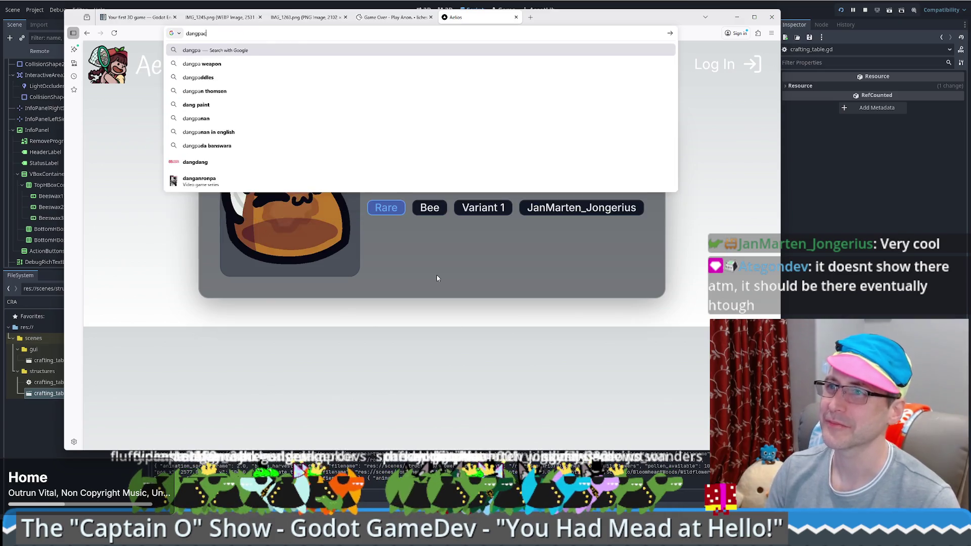
{"action": "type", "text": "ck"}
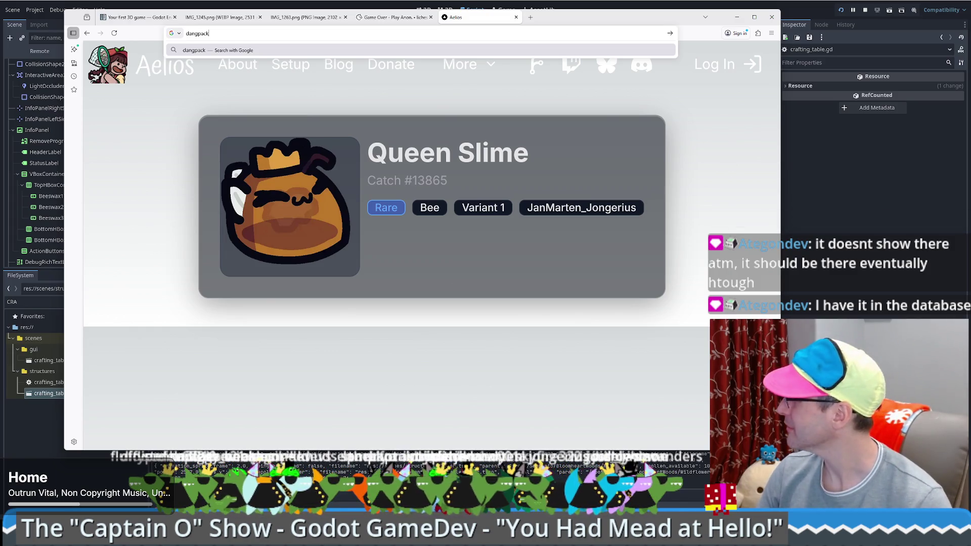
{"action": "left_click", "coordinate": [448, 276]}
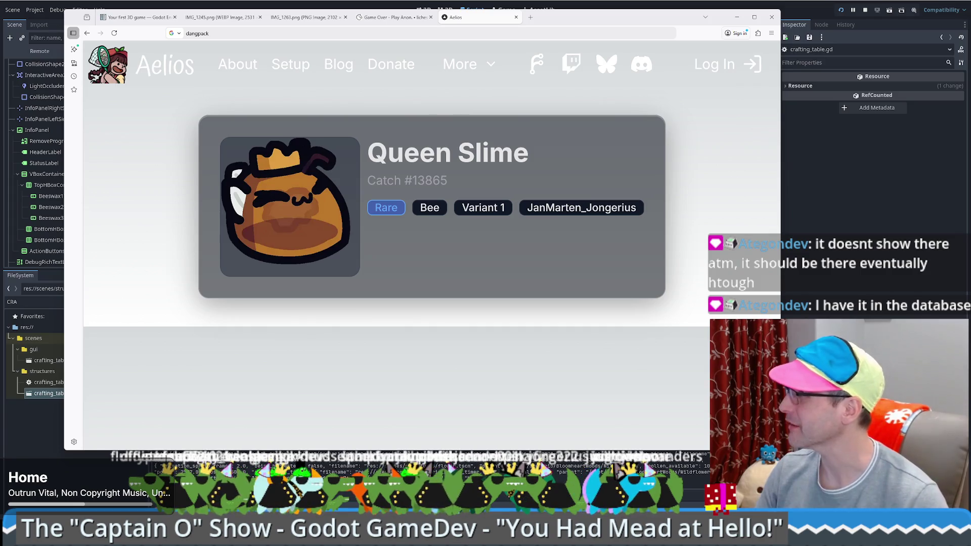
{"action": "left_click", "coordinate": [228, 33]}
{"action": "type", "text": "s"}
{"action": "key", "text": "Return"}
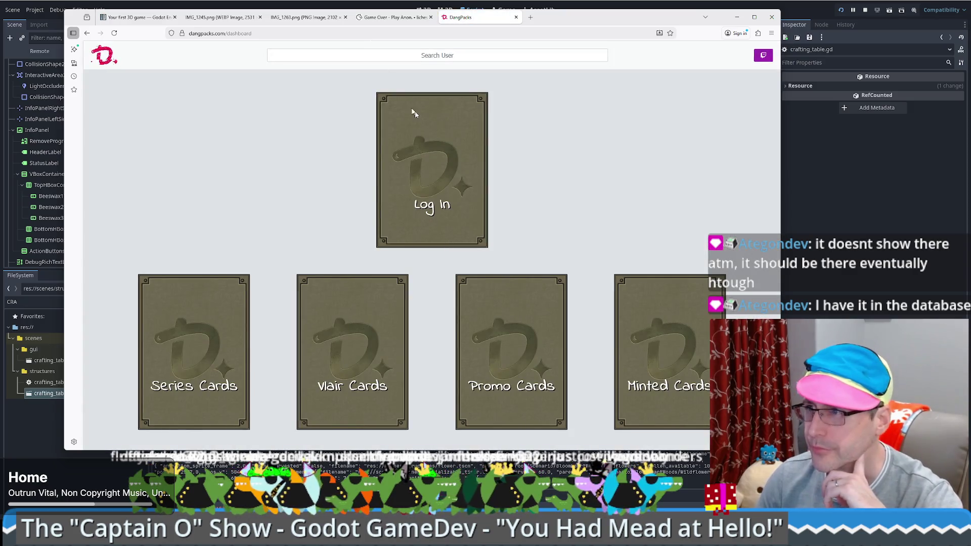
{"action": "scroll", "coordinate": [653, 180], "scroll_direction": "down", "scroll_amount": 2}
{"action": "scroll", "coordinate": [643, 180], "scroll_direction": "down", "scroll_amount": 1}
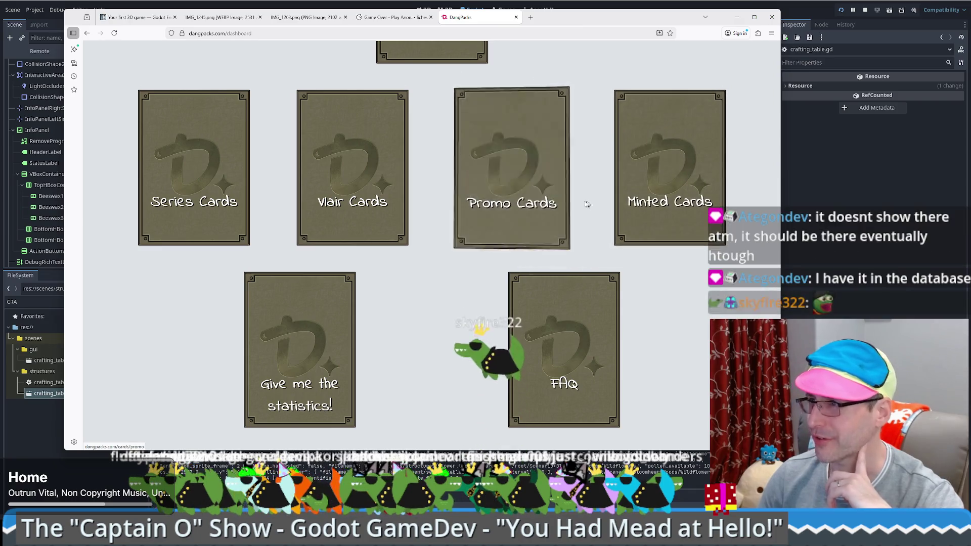
{"action": "left_click", "coordinate": [668, 219]}
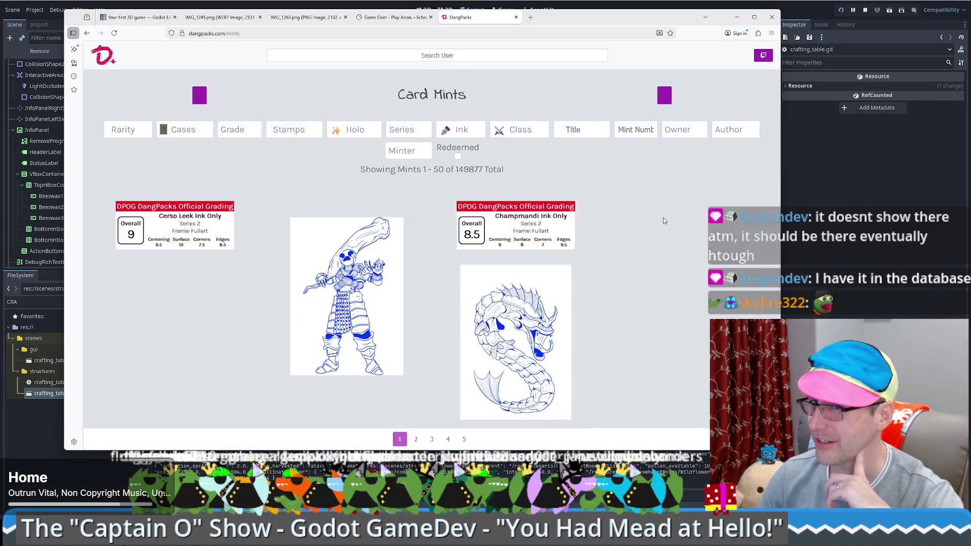
{"action": "scroll", "coordinate": [665, 258], "scroll_direction": "down", "scroll_amount": 3}
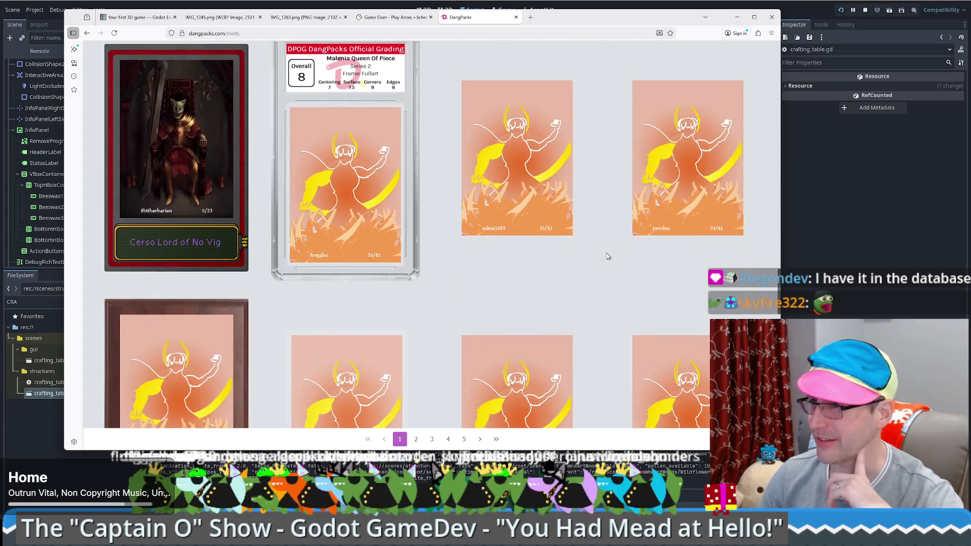
{"action": "scroll", "coordinate": [464, 442], "scroll_direction": "down", "scroll_amount": 5}
{"action": "scroll", "coordinate": [464, 442], "scroll_direction": "down", "scroll_amount": 3}
Step: Page through the mints to page 6 and open the cat card's detail page
{"action": "left_click", "coordinate": [464, 442]}
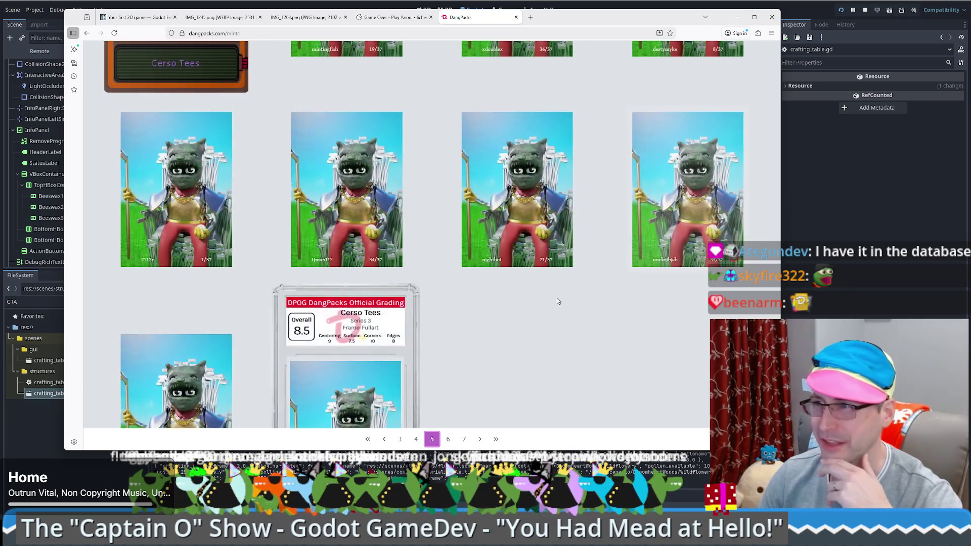
{"action": "scroll", "coordinate": [531, 304], "scroll_direction": "down", "scroll_amount": 3}
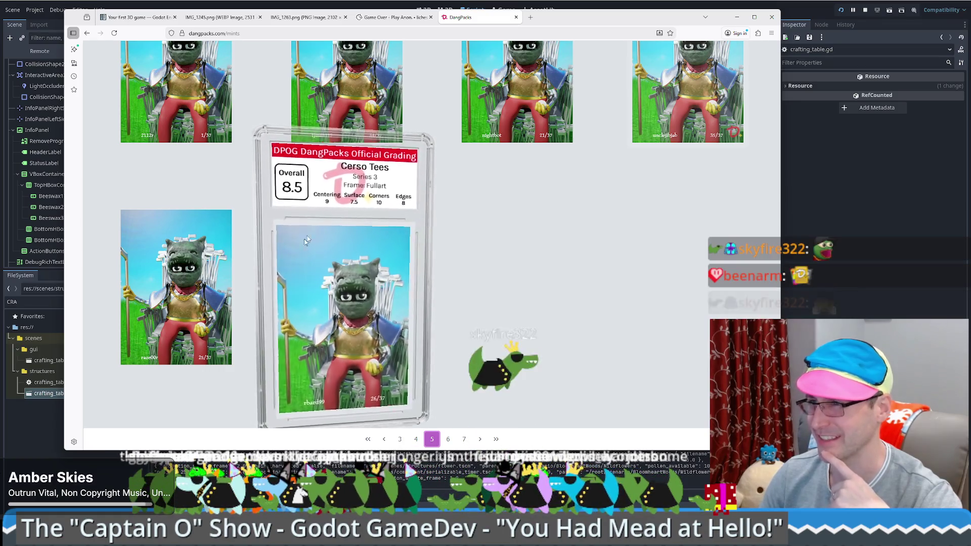
{"action": "left_click", "coordinate": [465, 439]}
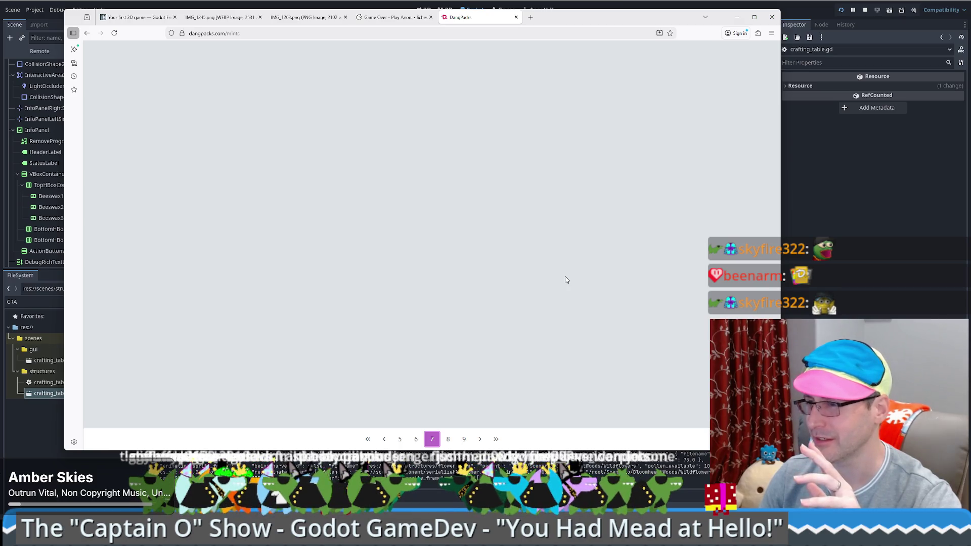
{"action": "left_click", "coordinate": [415, 439]}
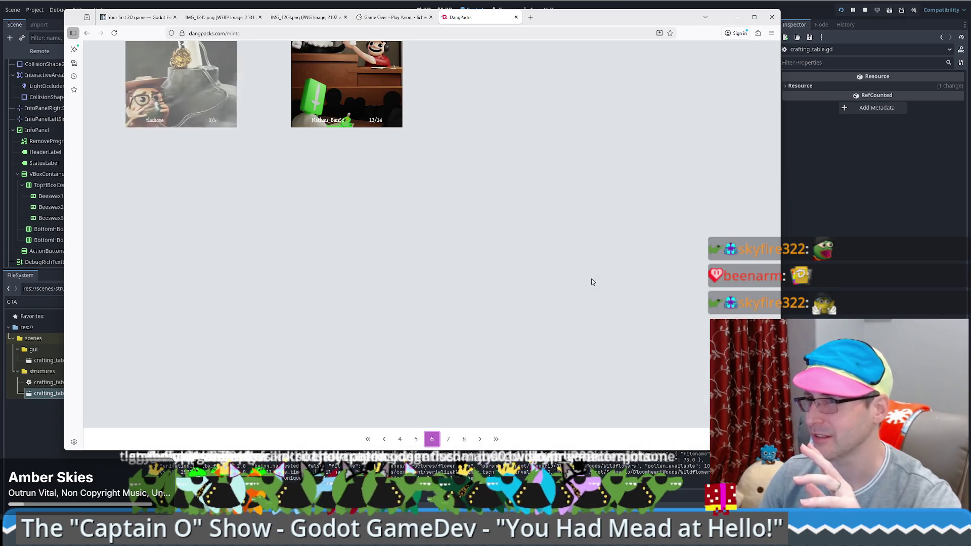
{"action": "scroll", "coordinate": [543, 277], "scroll_direction": "down", "scroll_amount": 3}
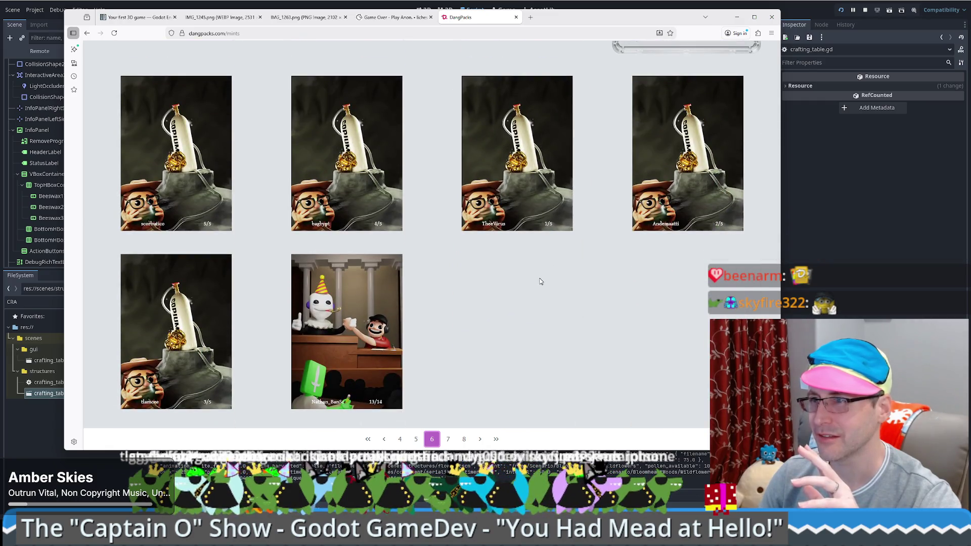
{"action": "scroll", "coordinate": [374, 237], "scroll_direction": "up", "scroll_amount": 5}
{"action": "left_click", "coordinate": [373, 353]}
{"action": "left_click", "coordinate": [296, 262]}
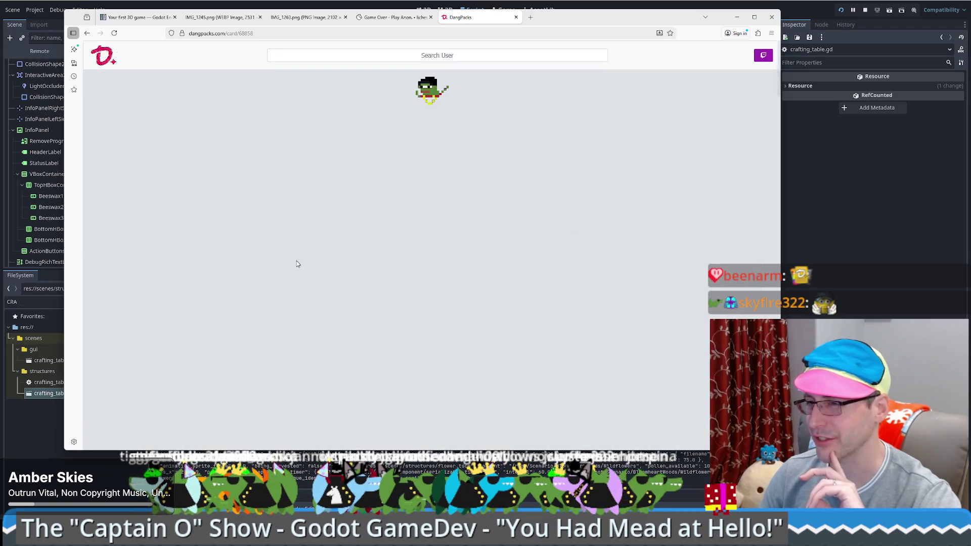
Step: Highlight the Platinum Cat Talisman card info down to Trade history, then minimize the browser
{"action": "mouse_move", "coordinate": [466, 97]}
{"action": "left_mouse_down"}
{"action": "mouse_move", "coordinate": [557, 255]}
{"action": "mouse_move", "coordinate": [466, 274]}
{"action": "left_mouse_up"}
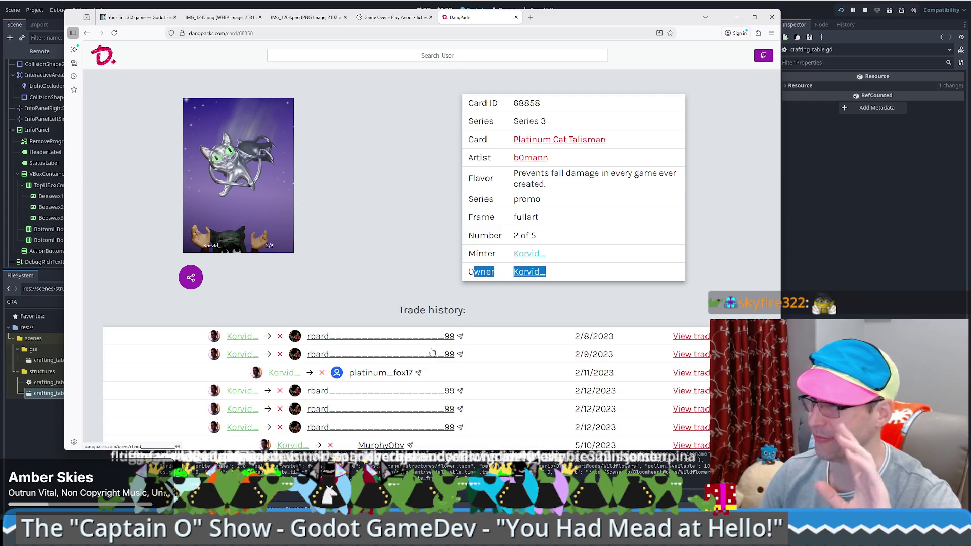
{"action": "scroll", "coordinate": [486, 364], "scroll_direction": "down", "scroll_amount": 3}
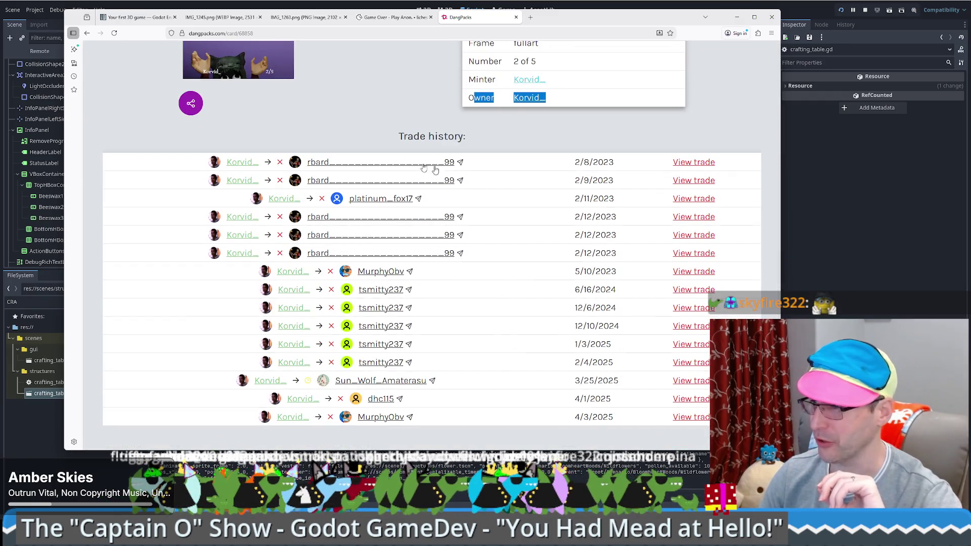
{"action": "scroll", "coordinate": [456, 307], "scroll_direction": "up", "scroll_amount": 3}
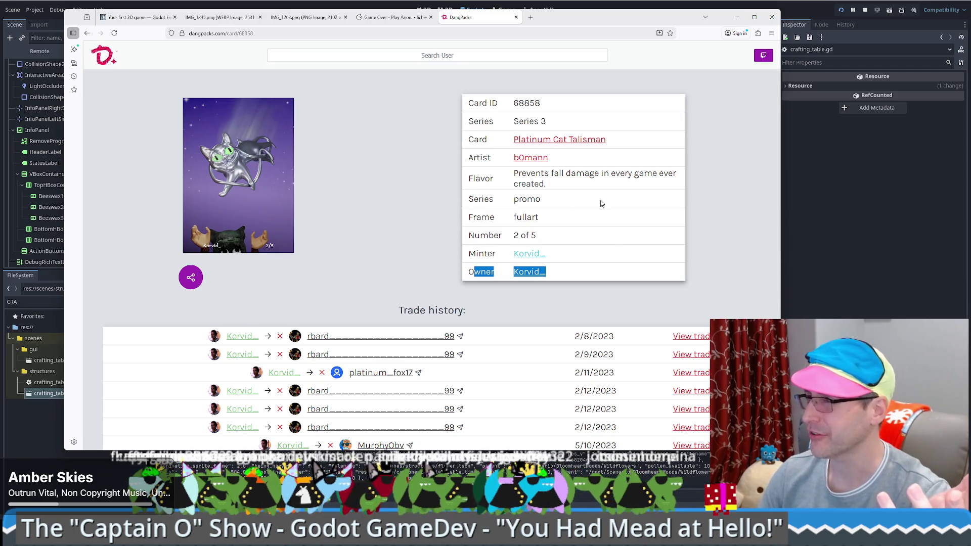
{"action": "left_click_drag", "start_coordinate": [574, 125], "coordinate": [455, 311]}
{"action": "left_click", "coordinate": [456, 311]}
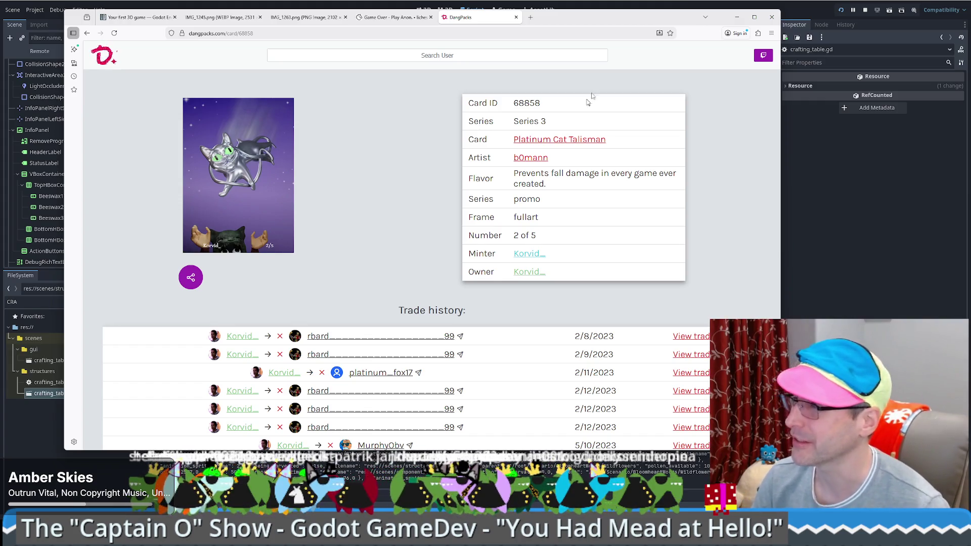
{"action": "left_click", "coordinate": [736, 16]}
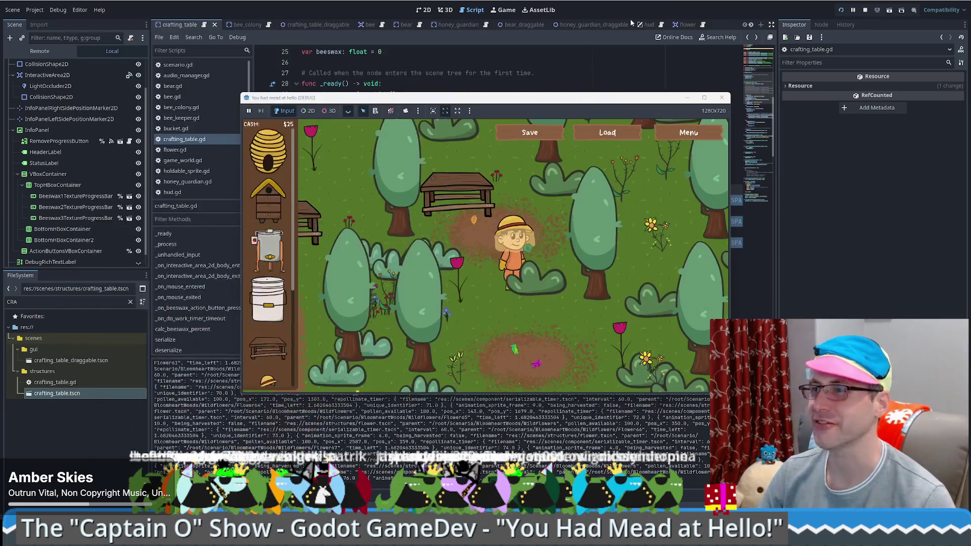
Step: Walk the beekeeper left and up, then down to another part of the meadow
{"action": "key", "text": "Left"}
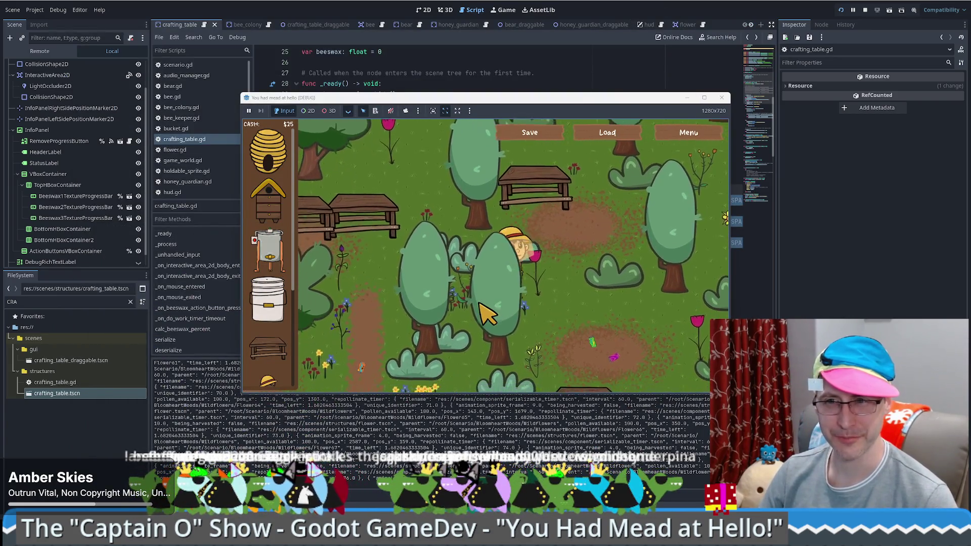
{"action": "key", "text": "Down"}
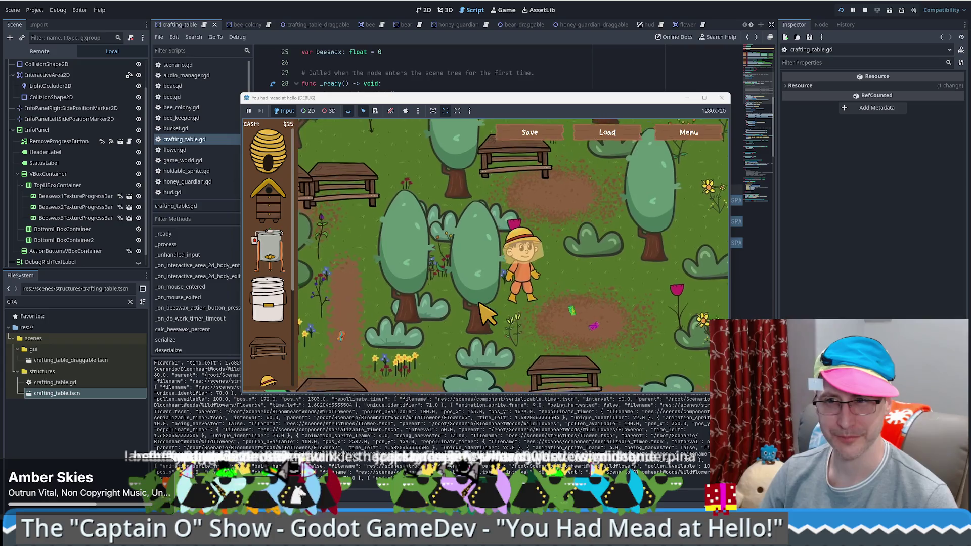